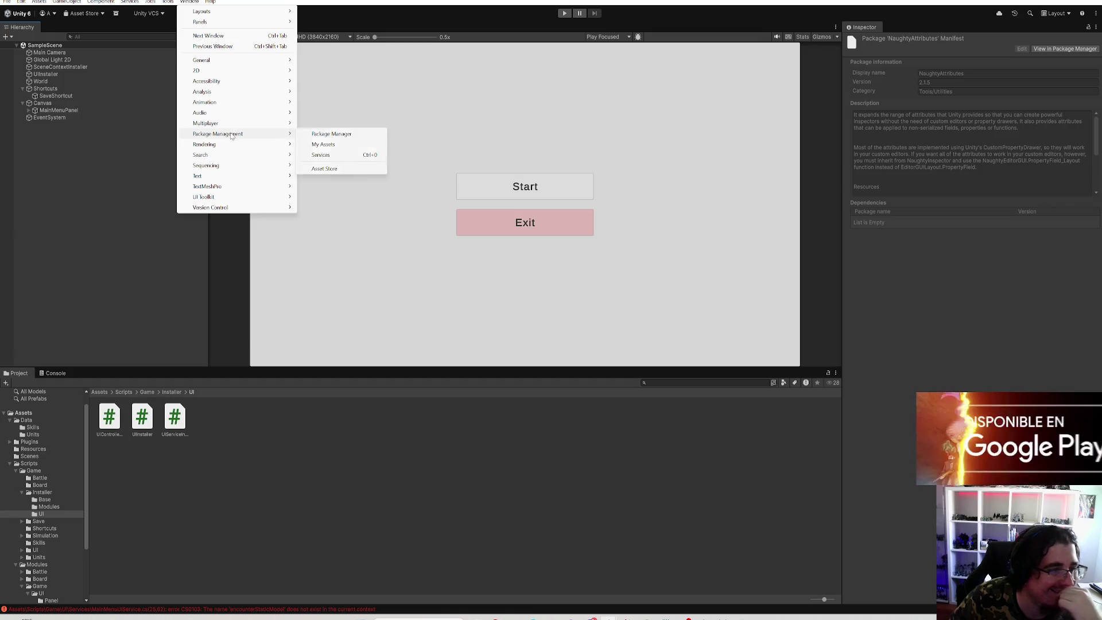
Step: Open the Package Manager and view DOTween Pro 1.0.410's release notes
{"action": "mouse_move", "coordinate": [270, 139]}
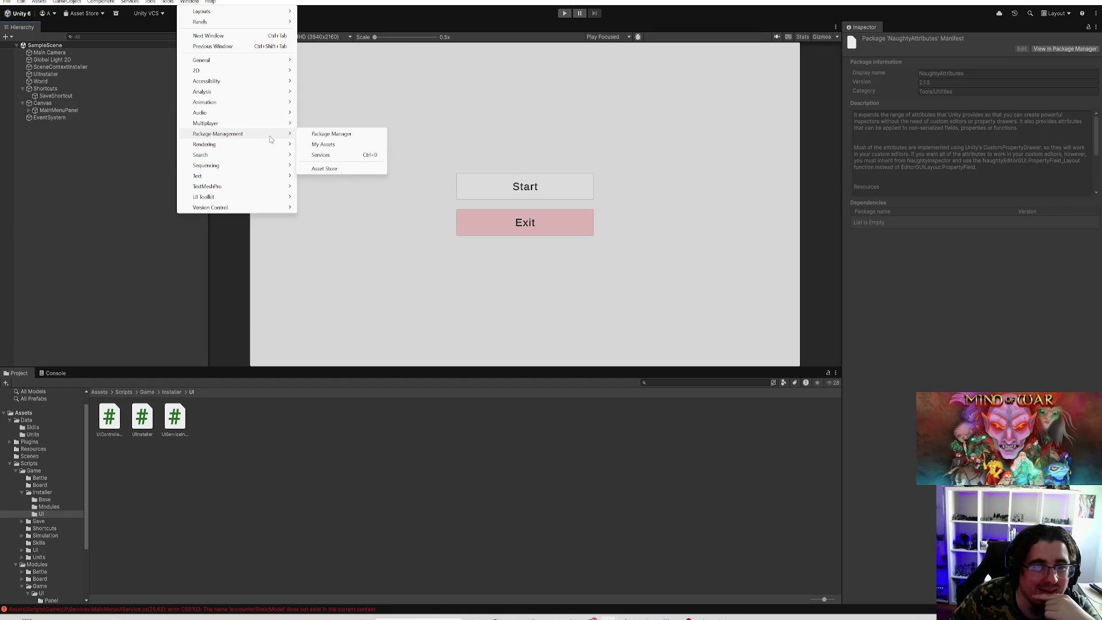
{"action": "left_click", "coordinate": [327, 135]}
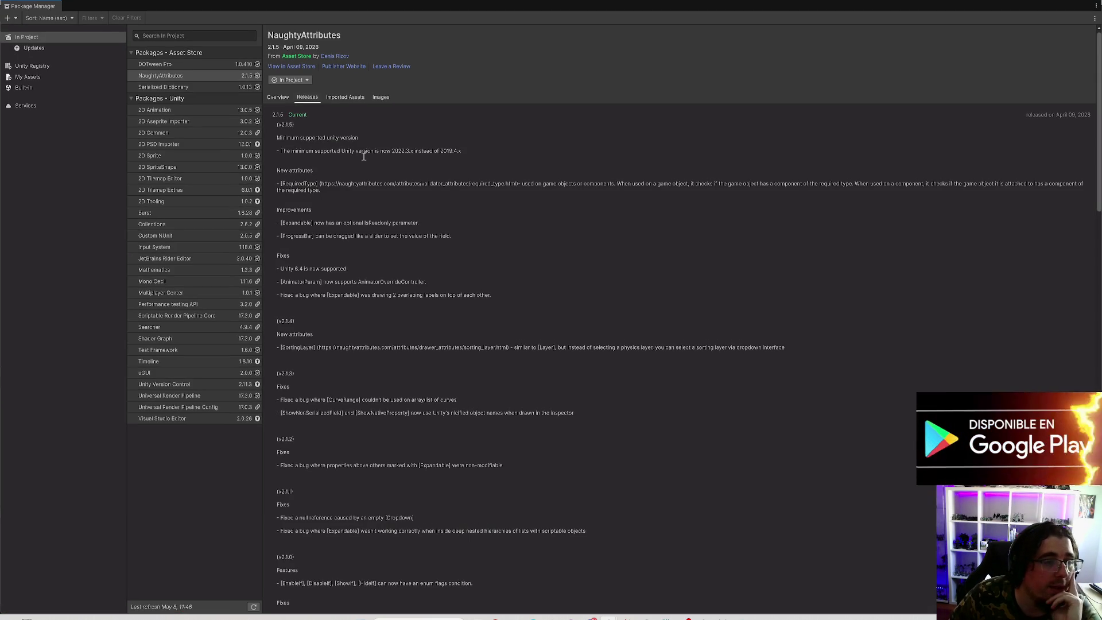
{"action": "left_click", "coordinate": [166, 66]}
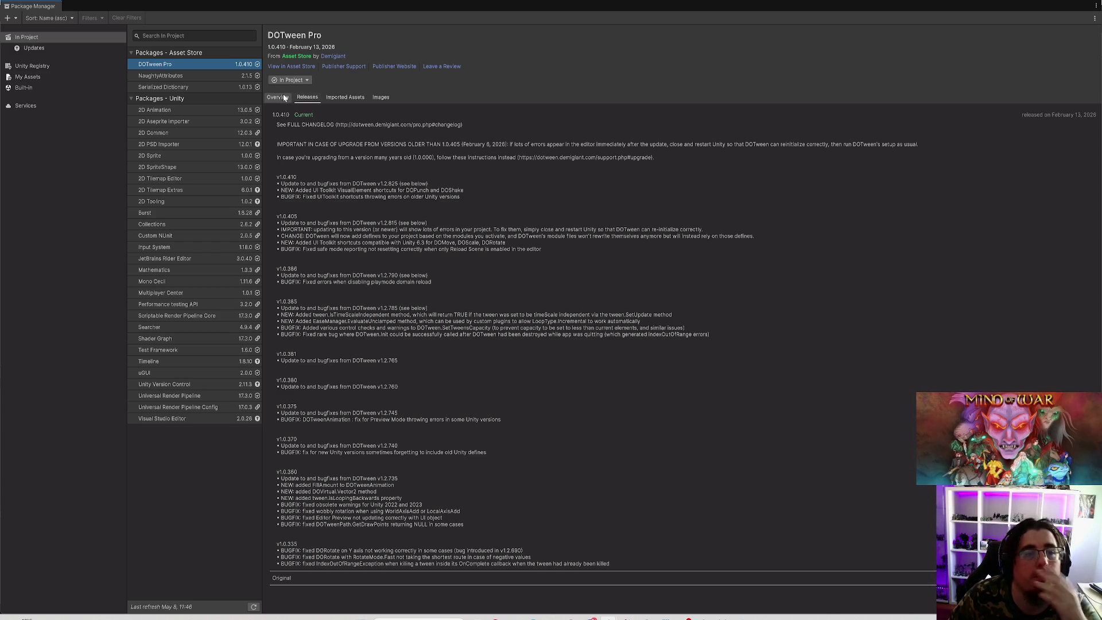
Step: Show DOTween Pro's overview description and check its package options without changing anything
{"action": "left_click", "coordinate": [281, 98]}
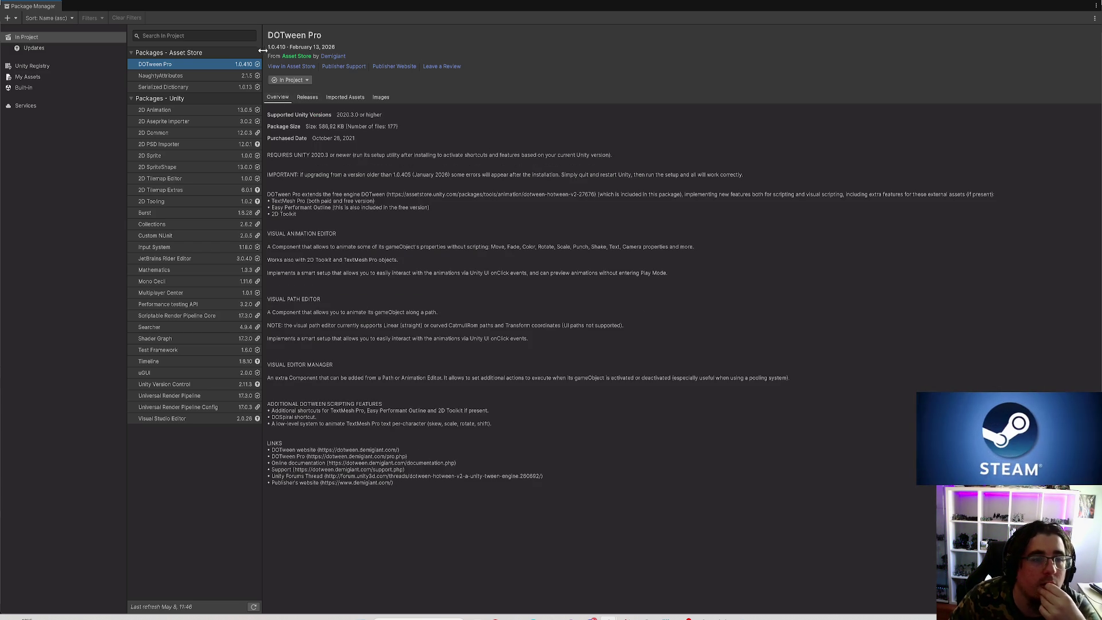
{"action": "left_click", "coordinate": [50, 48]}
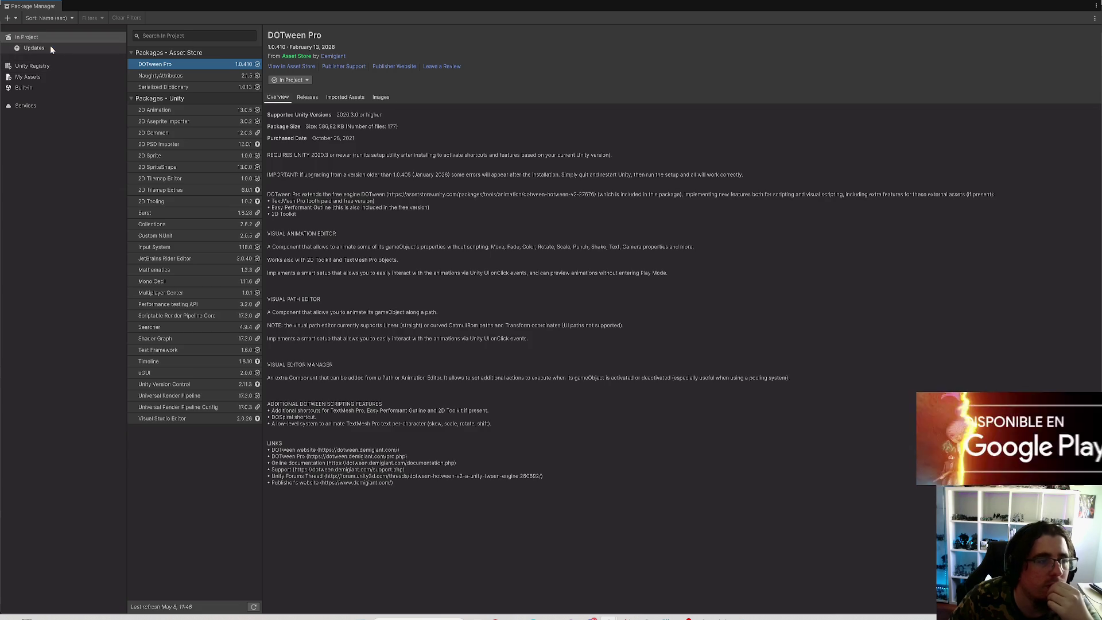
{"action": "left_click", "coordinate": [54, 38]}
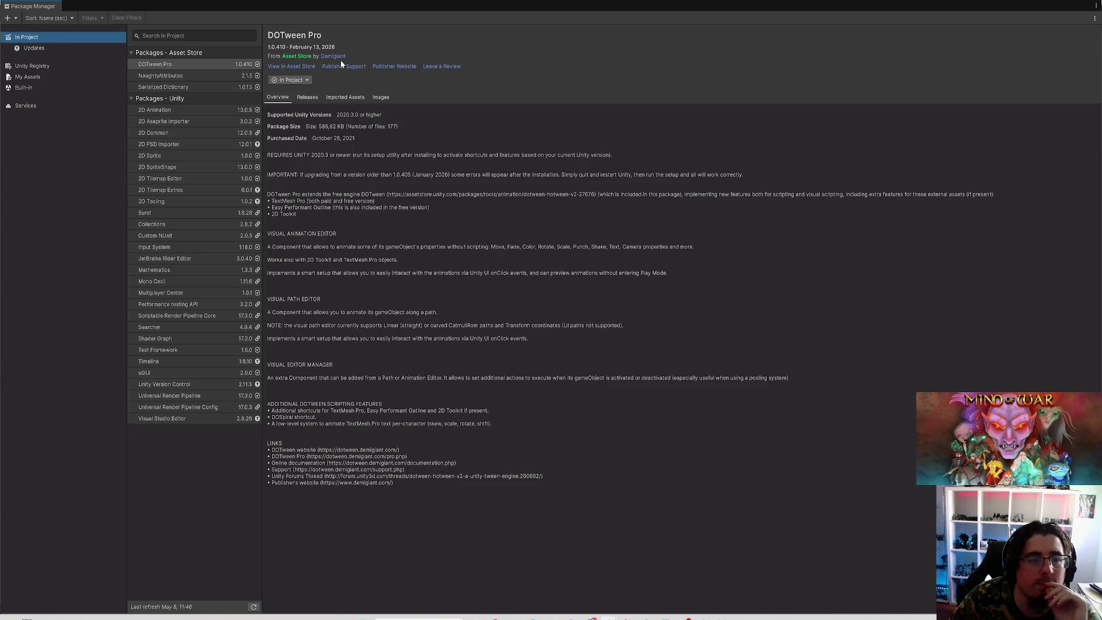
{"action": "left_click", "coordinate": [305, 80]}
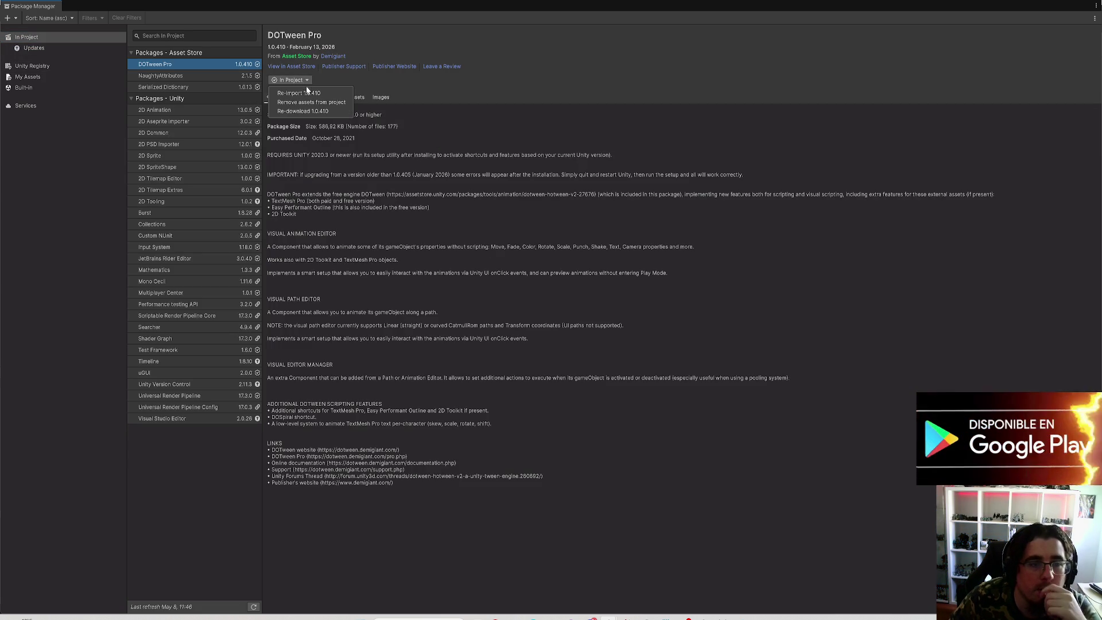
{"action": "left_click", "coordinate": [430, 177]}
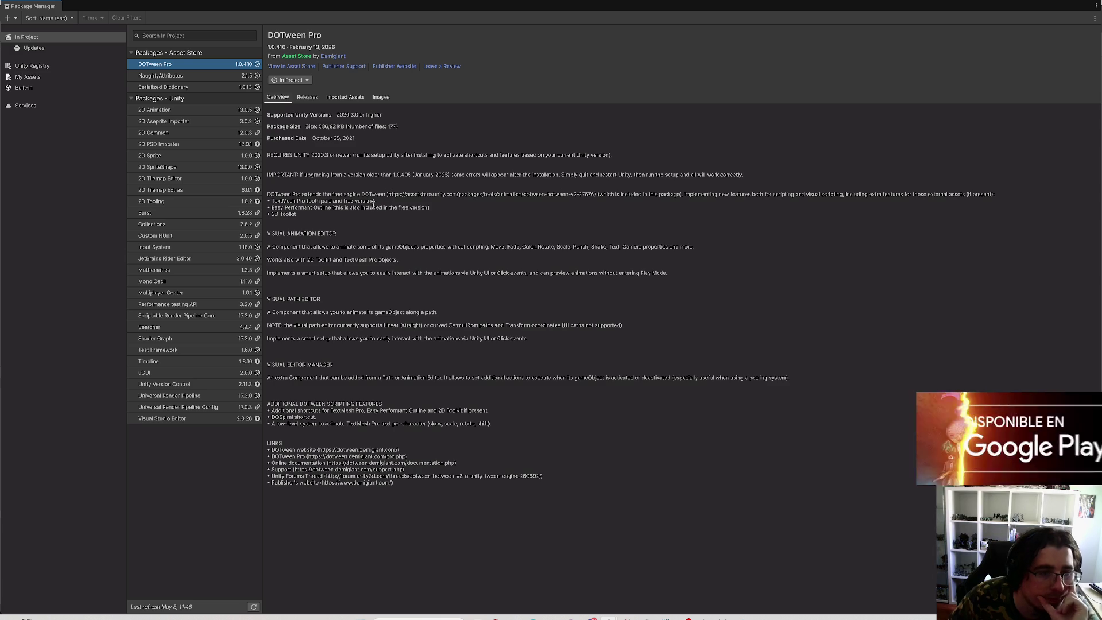
Step: Highlight the Easy Performant Outline description line, then filter the list to packages with updates
{"action": "mouse_move", "coordinate": [294, 207]}
{"action": "left_mouse_down"}
{"action": "mouse_move", "coordinate": [336, 208]}
{"action": "mouse_move", "coordinate": [273, 204]}
{"action": "left_mouse_up"}
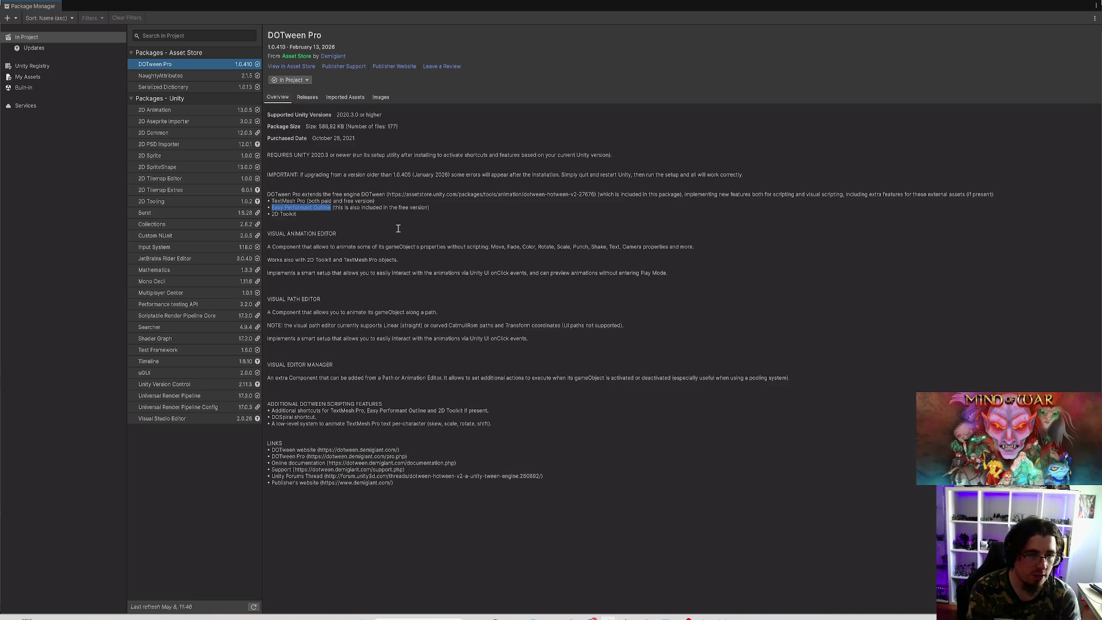
{"action": "left_click", "coordinate": [398, 228]}
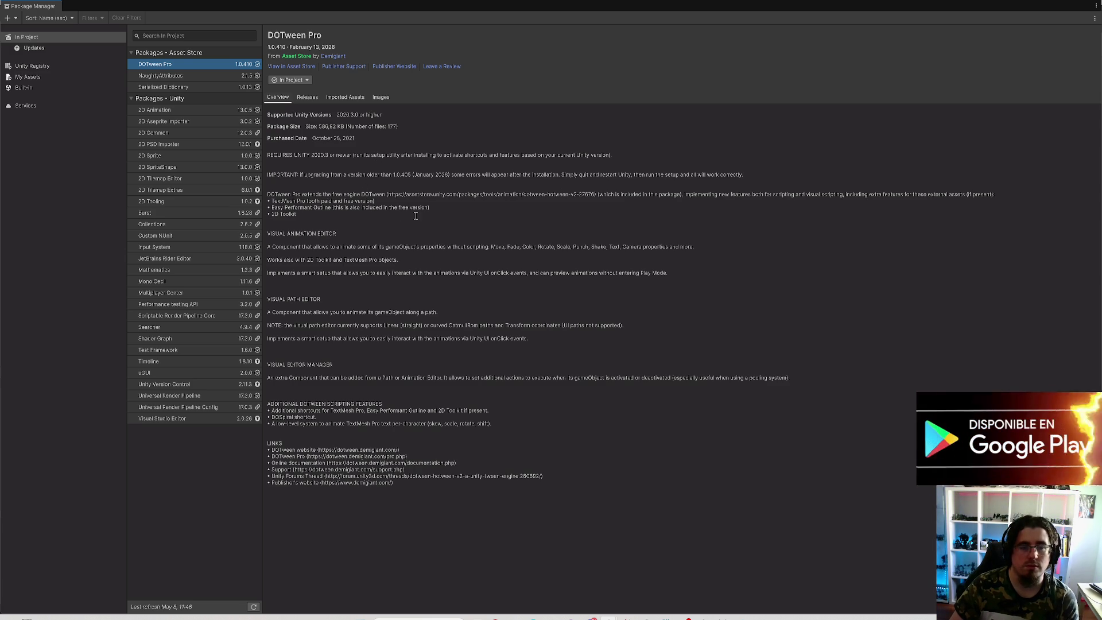
{"action": "left_click_drag", "start_coordinate": [434, 207], "coordinate": [253, 207]}
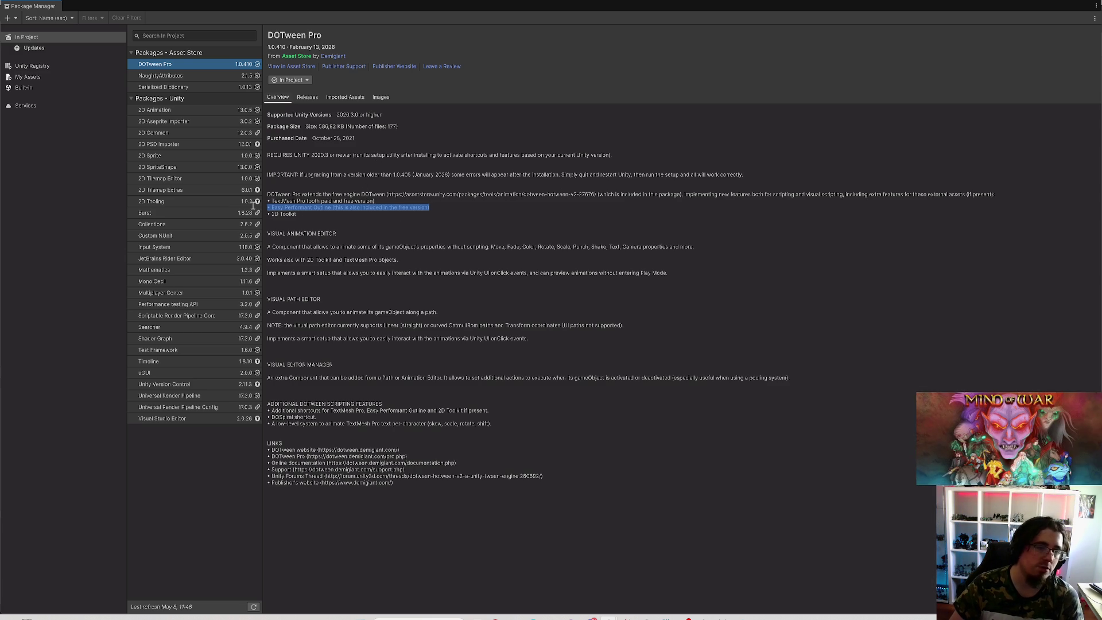
{"action": "left_click", "coordinate": [849, 202]}
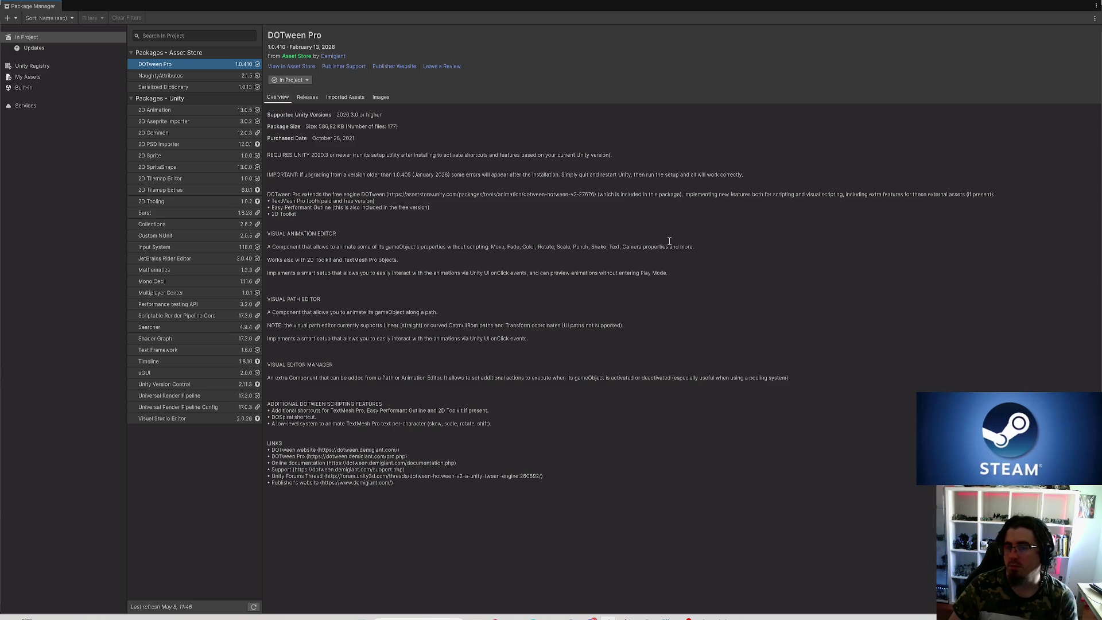
{"action": "left_click", "coordinate": [49, 47]}
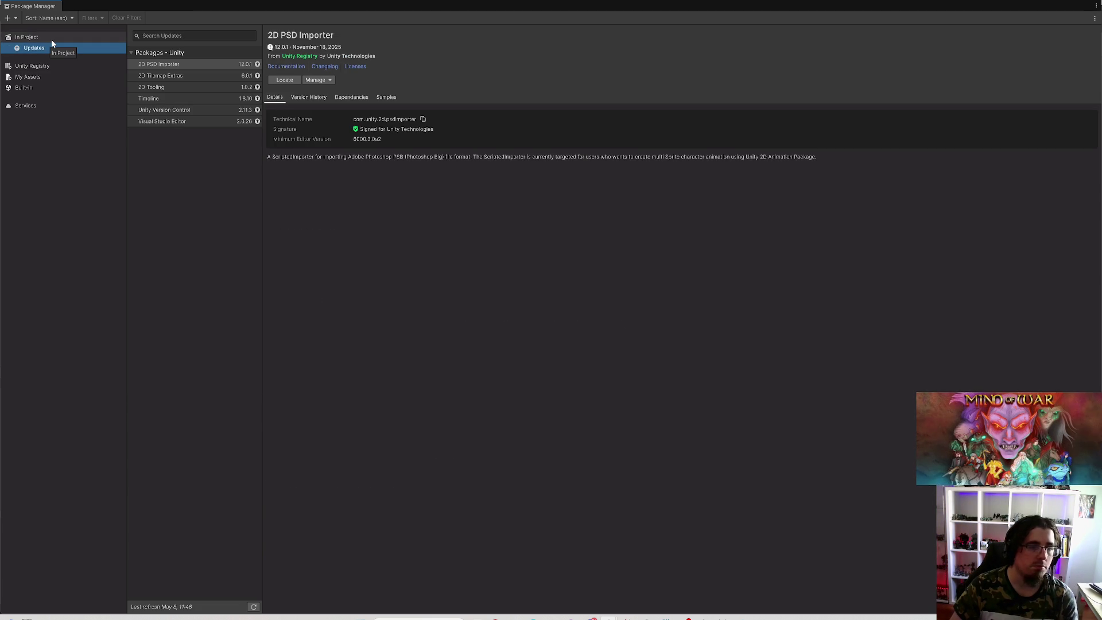
Step: Switch back to In Project to list all project packages with DOTween Pro showing
{"action": "left_click", "coordinate": [50, 39]}
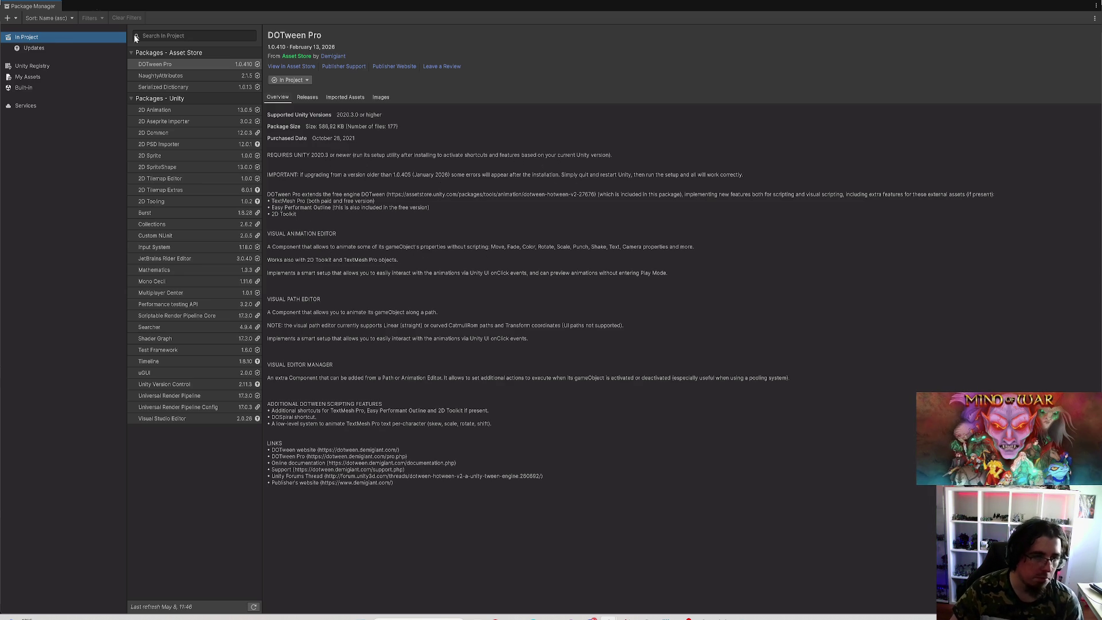
Step: Install UniTask 2.5.10 by pasting its GitHub repository URL into Install package from git URL
{"action": "left_click", "coordinate": [8, 18]}
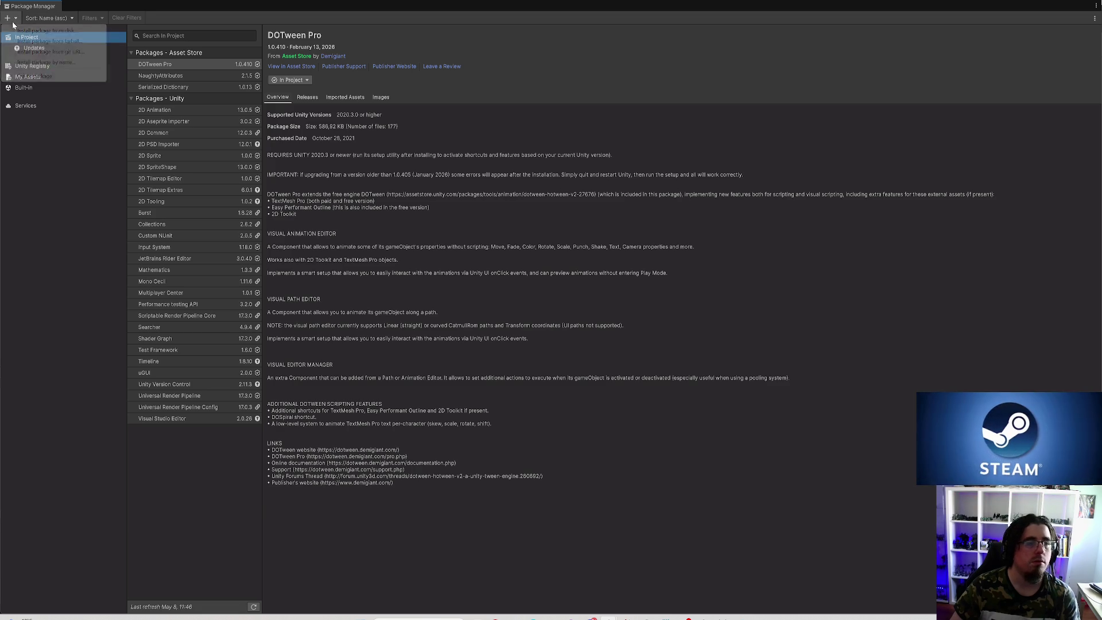
{"action": "left_click", "coordinate": [52, 52]}
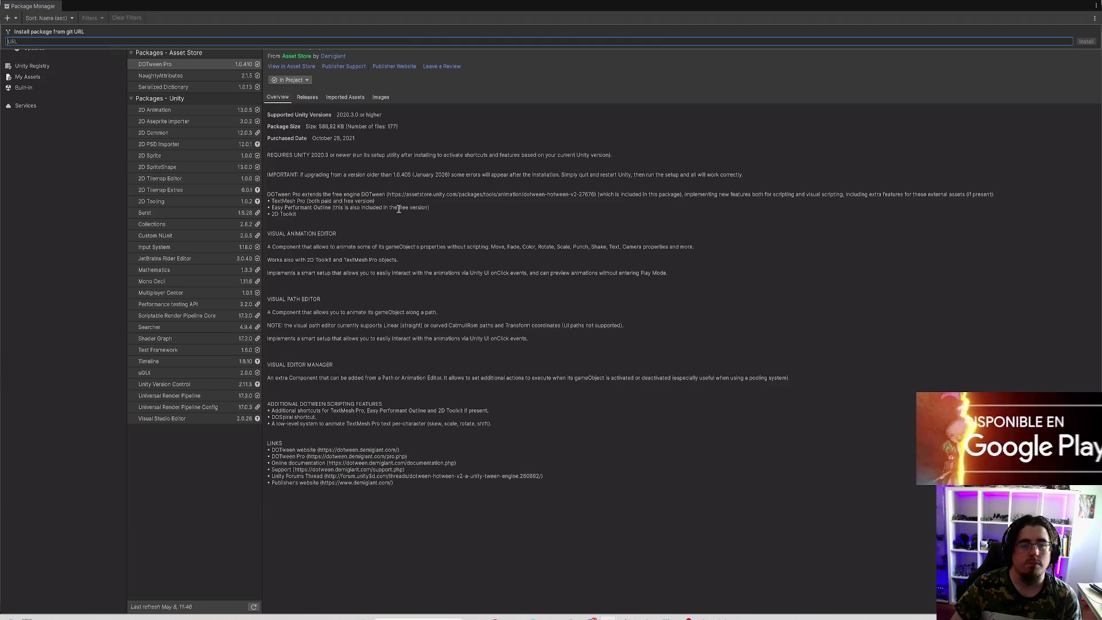
{"action": "type", "text": "https://github.com/Cysharp/UniTask.git?path=src/UniTask/Assets/Plugins/UniTask"}
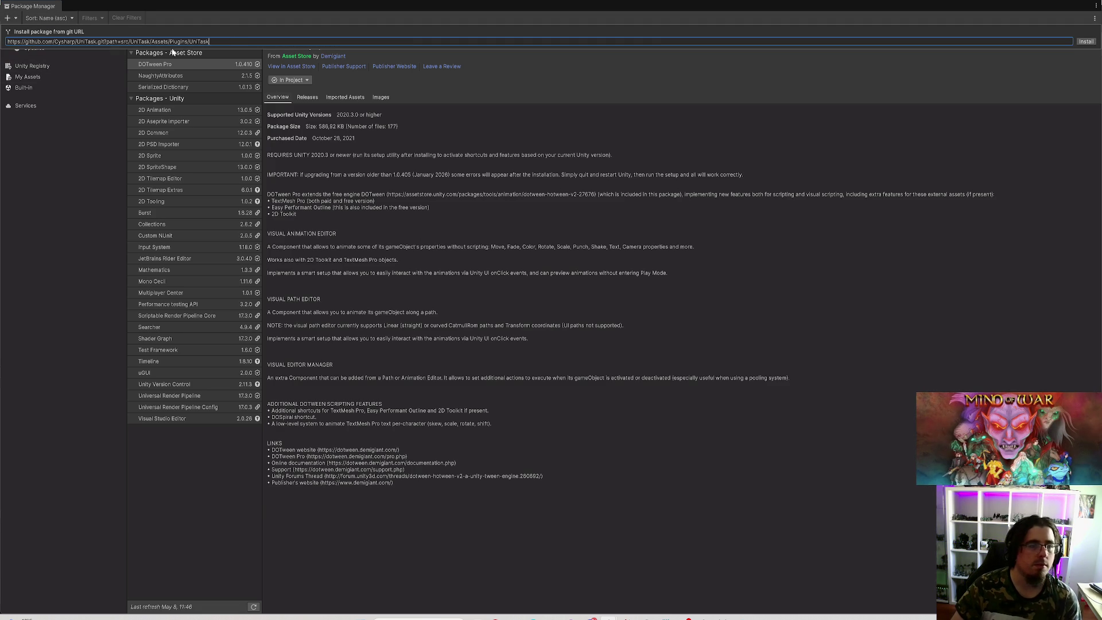
{"action": "key", "text": "Return"}
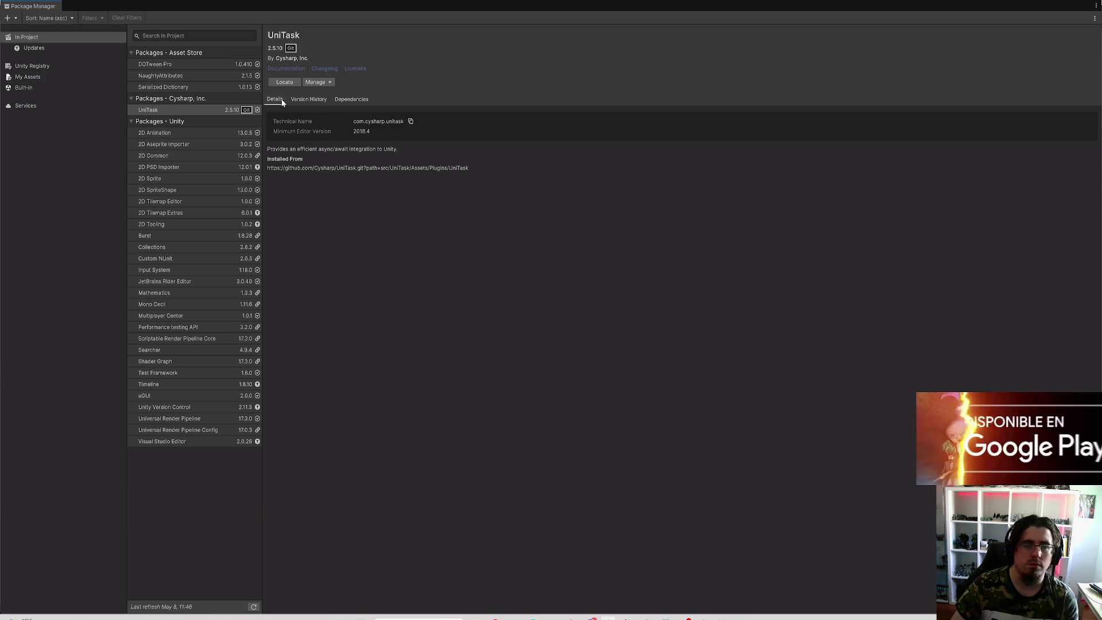
Step: Run Update on UniTask 2.5.10 from its Manage menu, finding it already current
{"action": "left_click", "coordinate": [325, 84]}
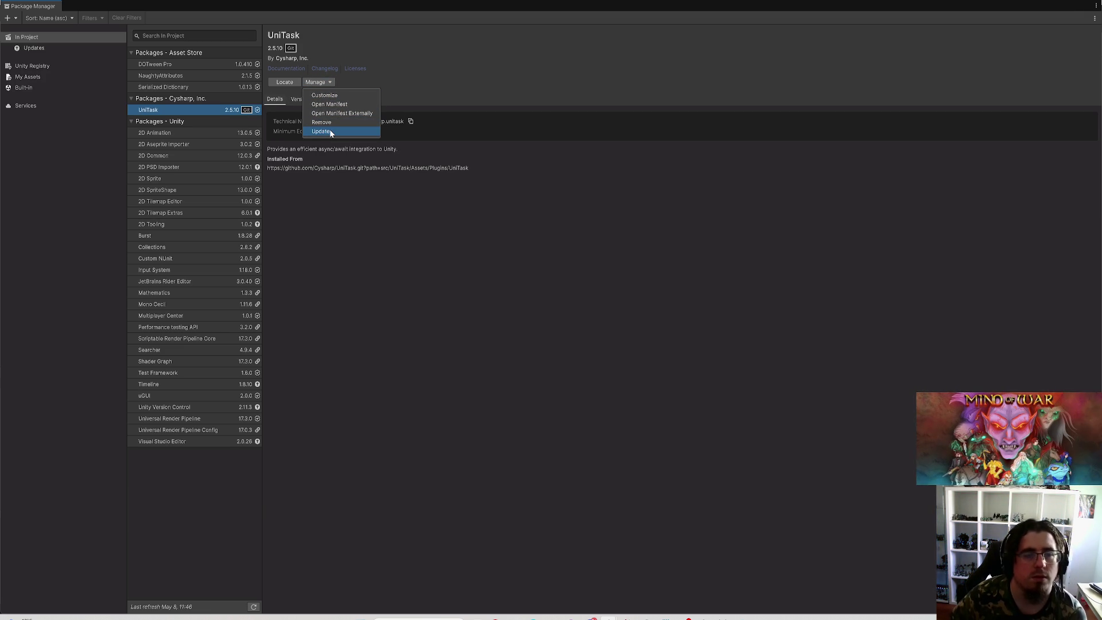
{"action": "left_click", "coordinate": [330, 132]}
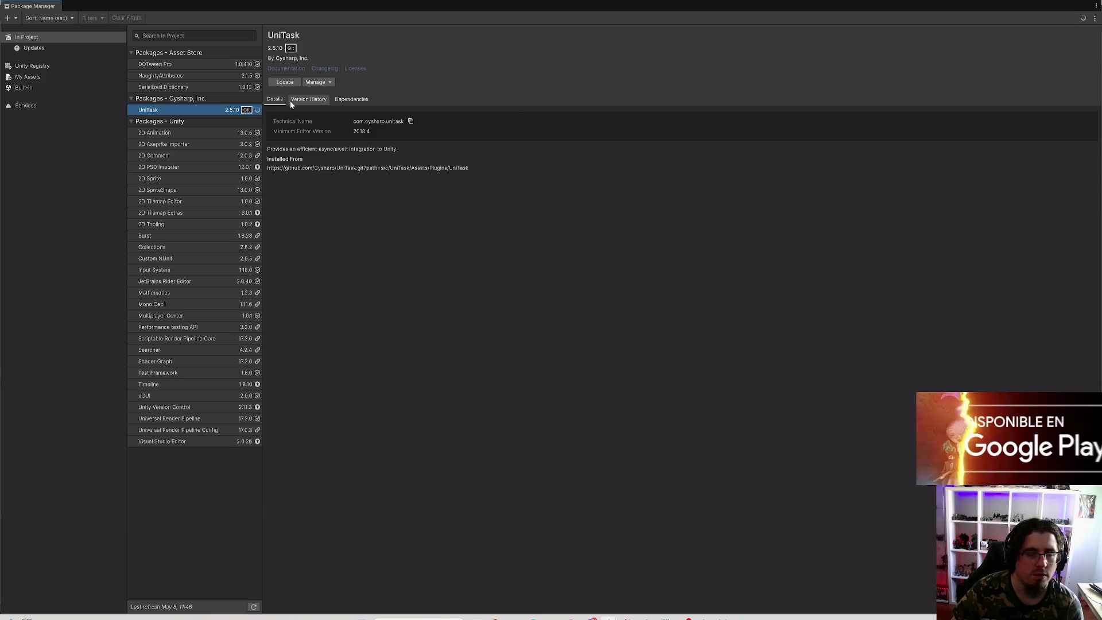
{"action": "left_click", "coordinate": [322, 84]}
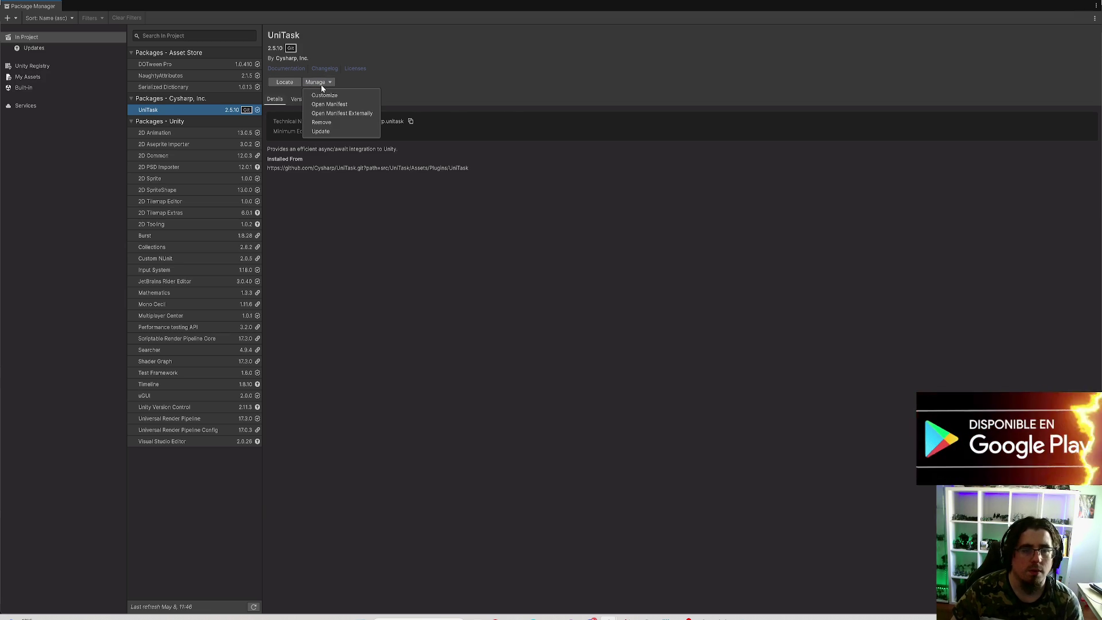
{"action": "left_click", "coordinate": [337, 197]}
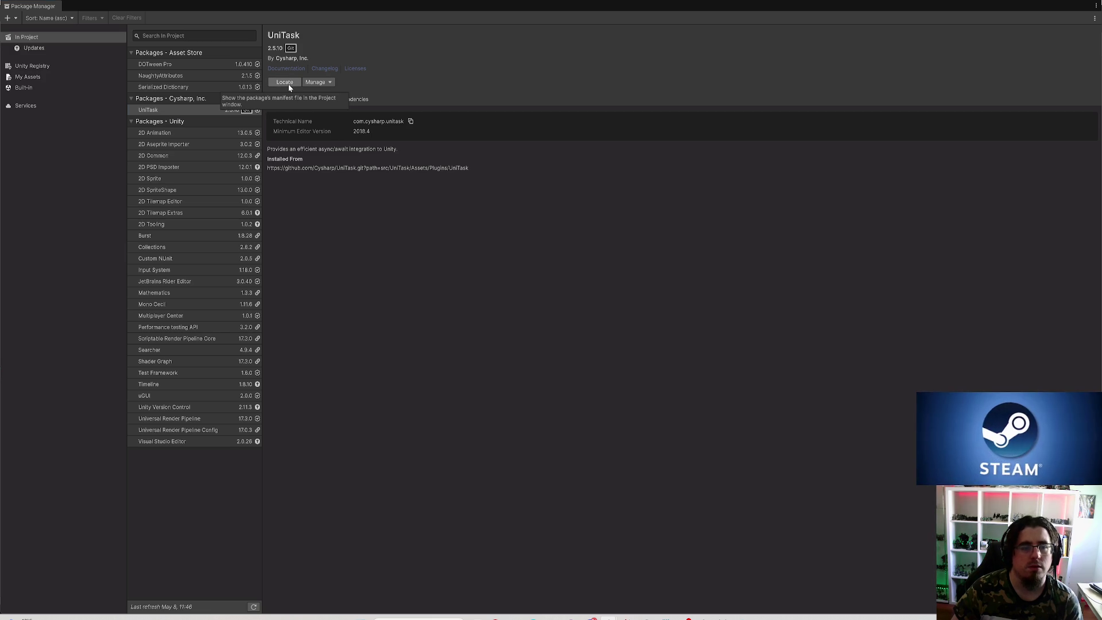
{"action": "left_click", "coordinate": [313, 86]}
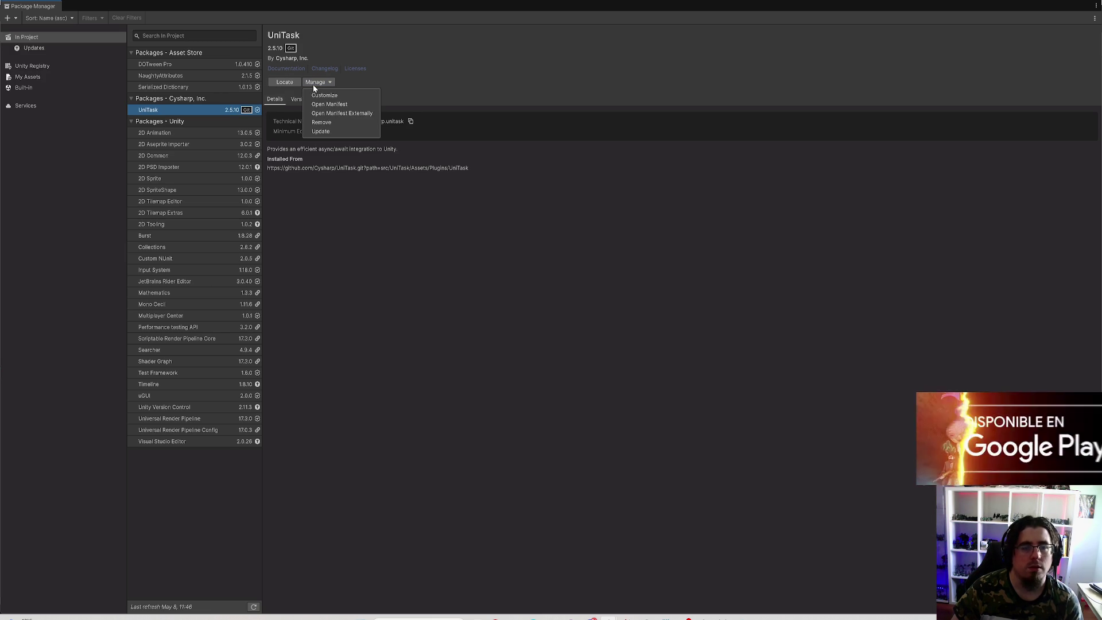
{"action": "left_click", "coordinate": [298, 187]}
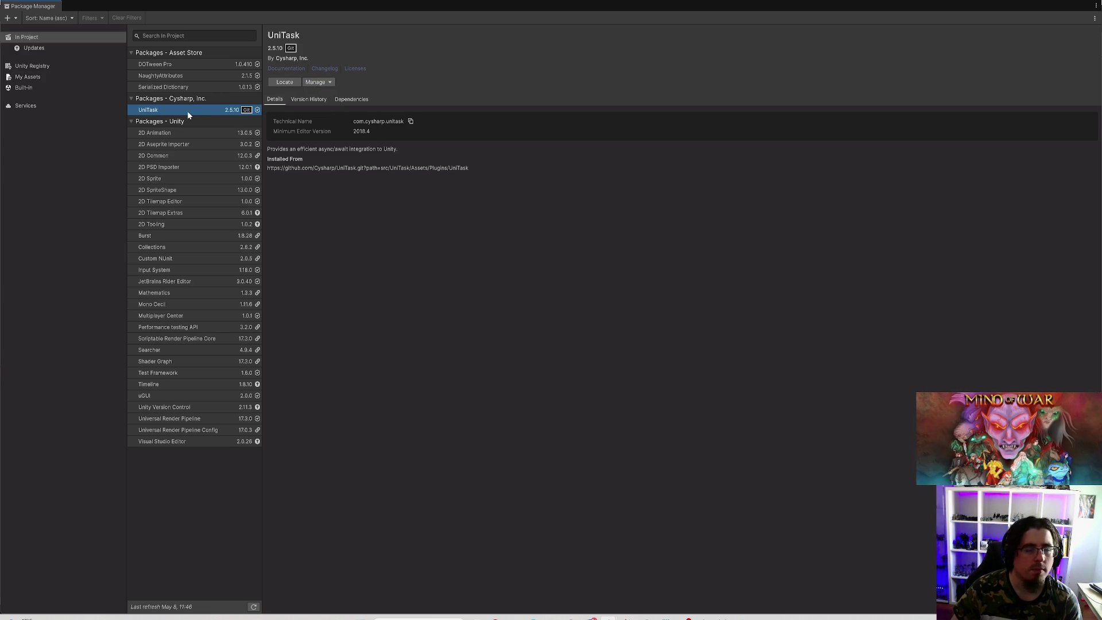
Step: Close the Package Manager, then show and clear the Console log
{"action": "left_click", "coordinate": [1059, 2]}
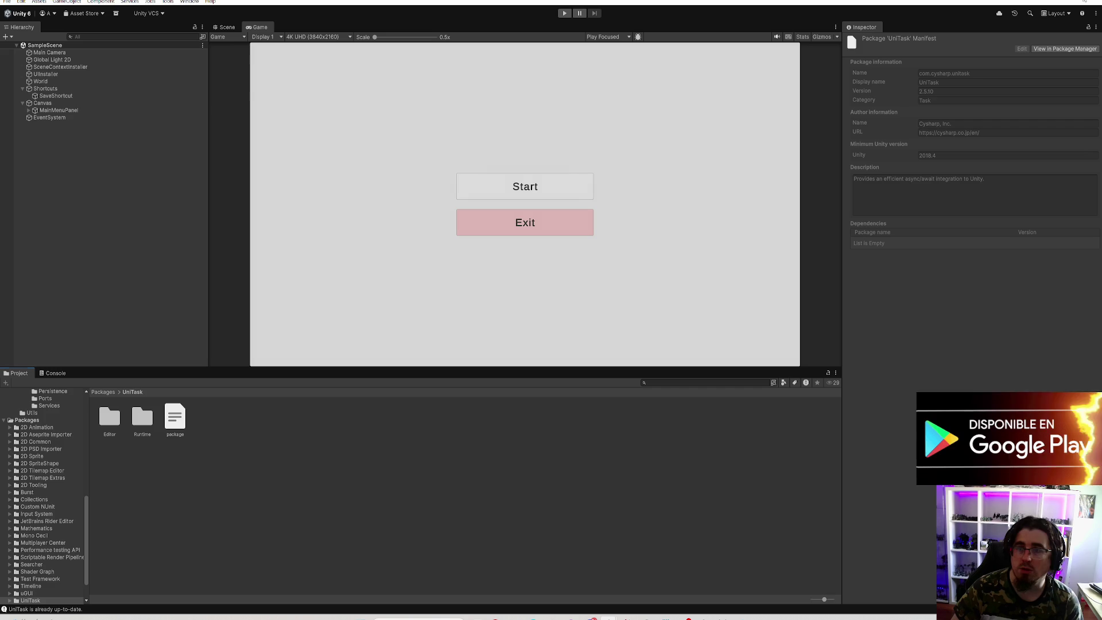
{"action": "left_click", "coordinate": [55, 373]}
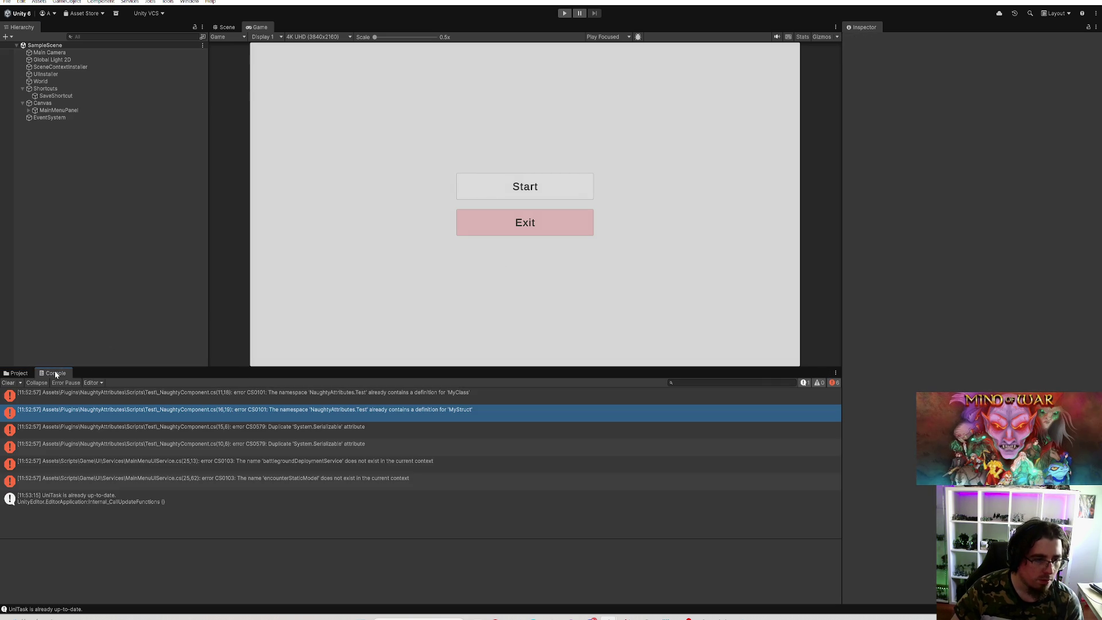
{"action": "left_click", "coordinate": [136, 495]}
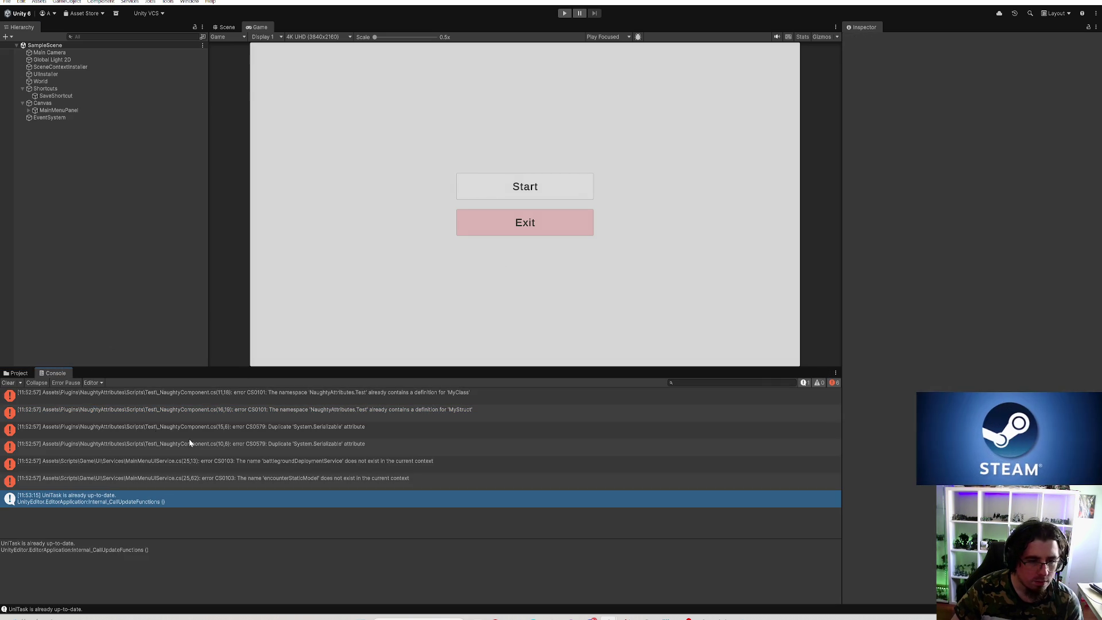
{"action": "left_click", "coordinate": [8, 383]}
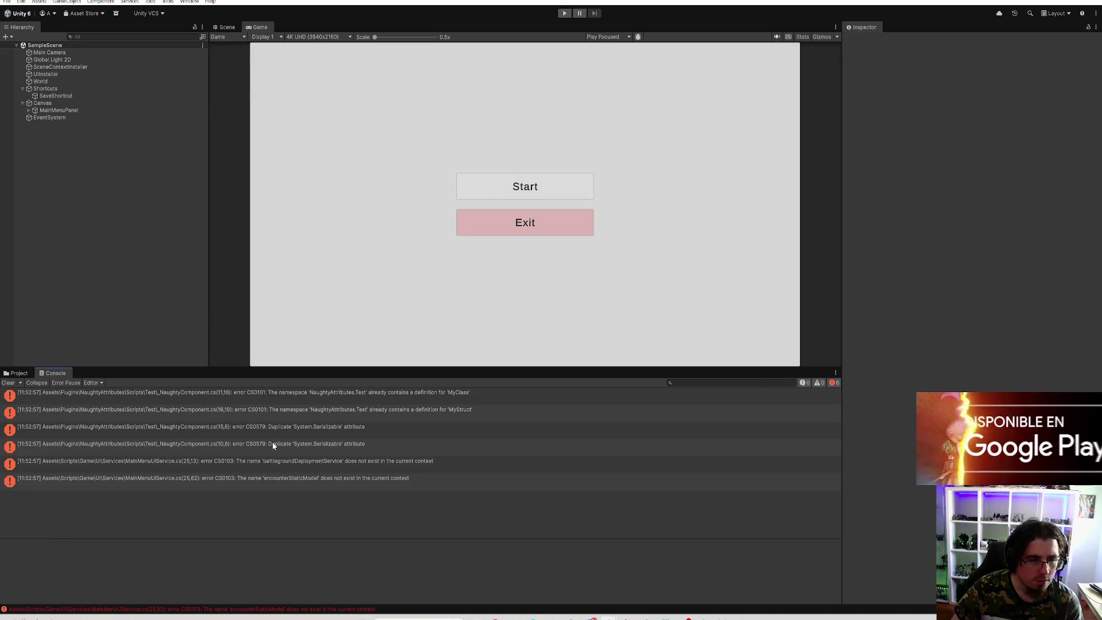
Step: Review the compile errors and open the Duplicate System.Serializable error's source in Rider
{"action": "left_click", "coordinate": [366, 396]}
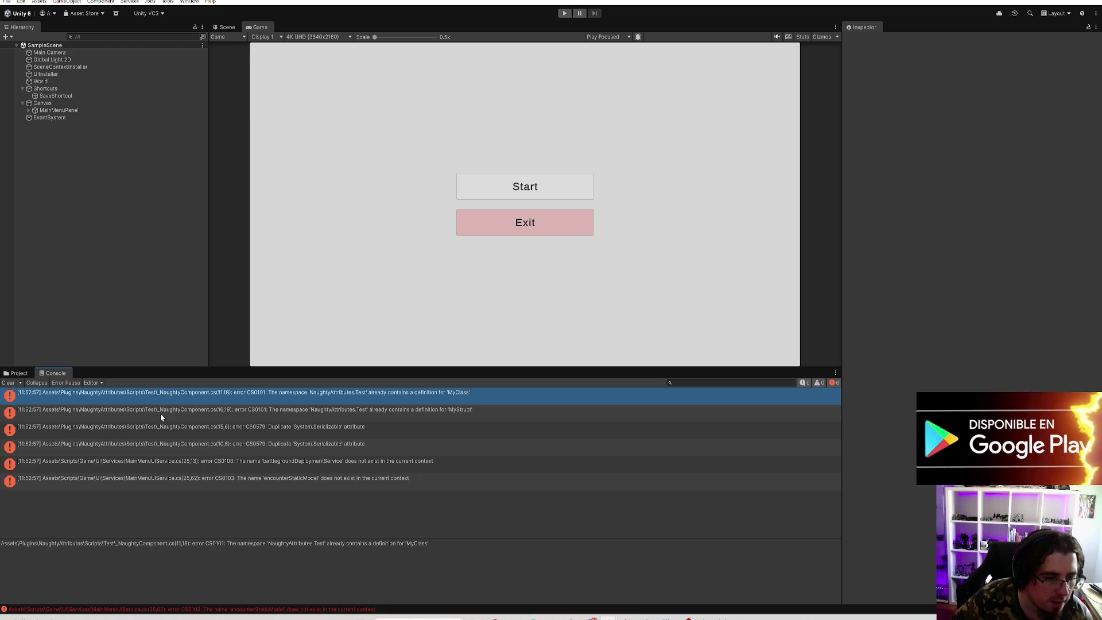
{"action": "left_click", "coordinate": [230, 443]}
{"action": "left_click", "coordinate": [253, 460]}
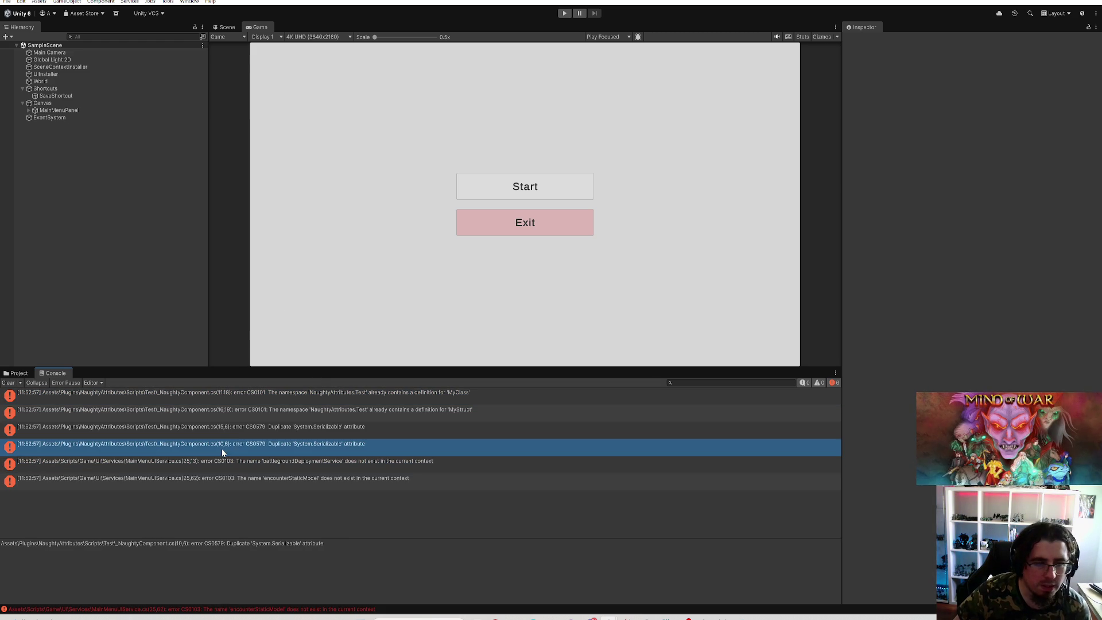
{"action": "left_click", "coordinate": [352, 430]}
{"action": "double_click", "coordinate": [351, 430]}
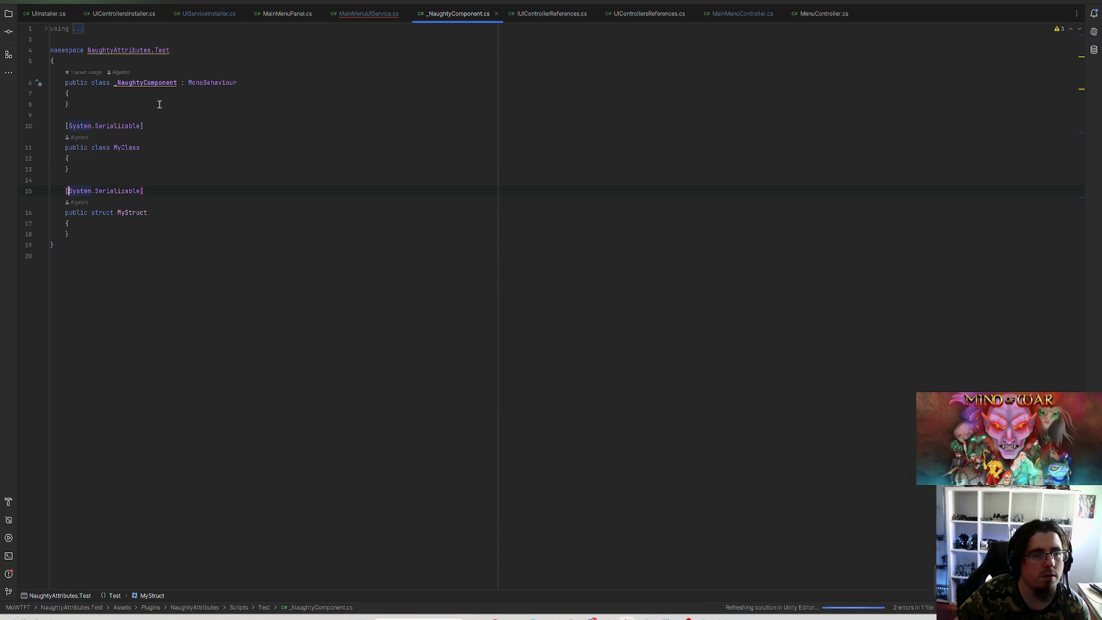
Step: Inspect the quick fixes offered for MyClass on line 11 without applying any
{"action": "left_click", "coordinate": [125, 50]}
{"action": "left_click", "coordinate": [121, 147]}
{"action": "left_click", "coordinate": [37, 148]}
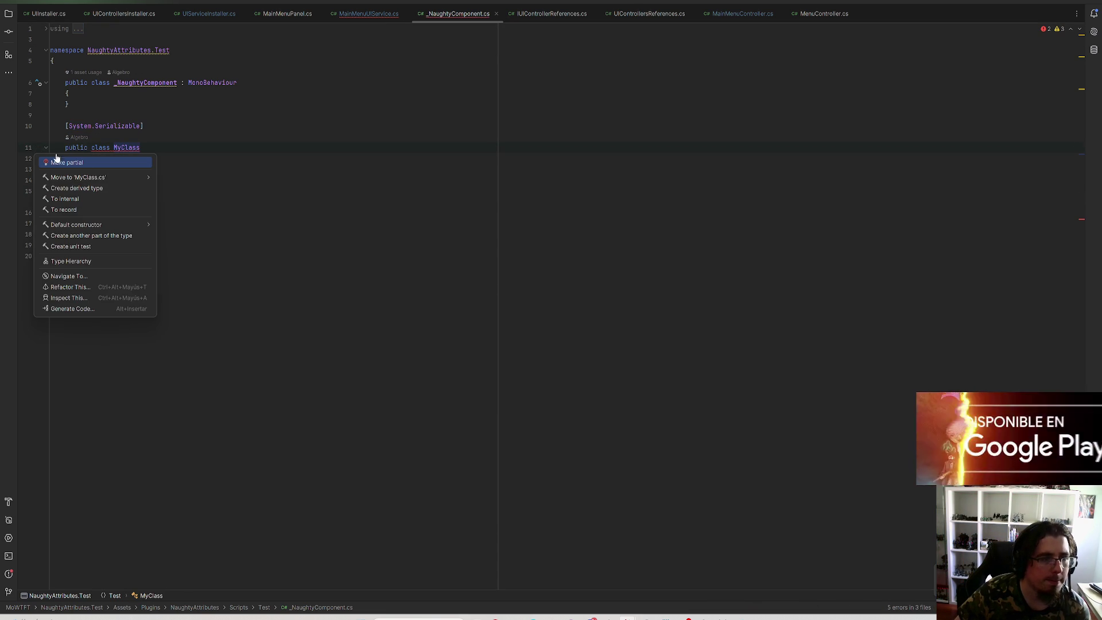
{"action": "left_click", "coordinate": [164, 149]}
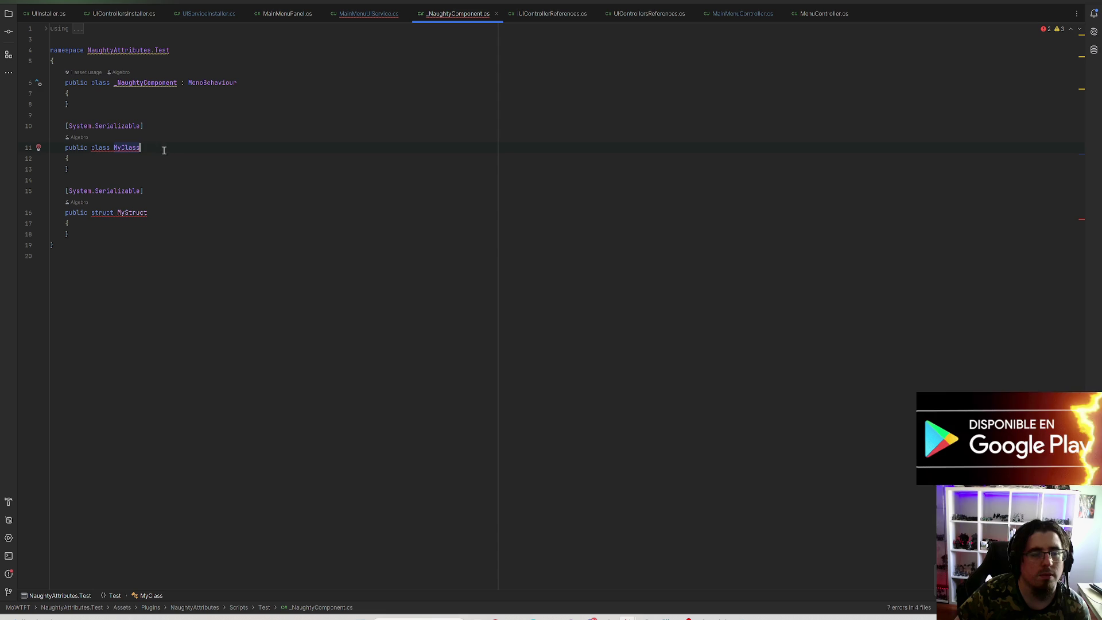
{"action": "left_click", "coordinate": [153, 84]}
{"action": "left_click", "coordinate": [129, 147]}
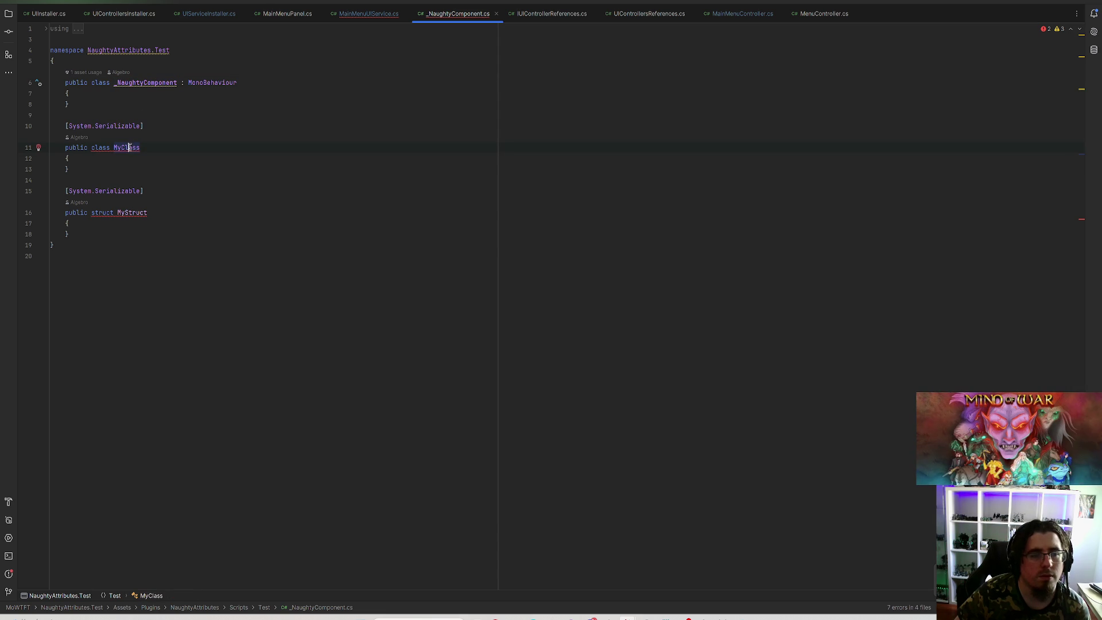
{"action": "left_click", "coordinate": [39, 148]}
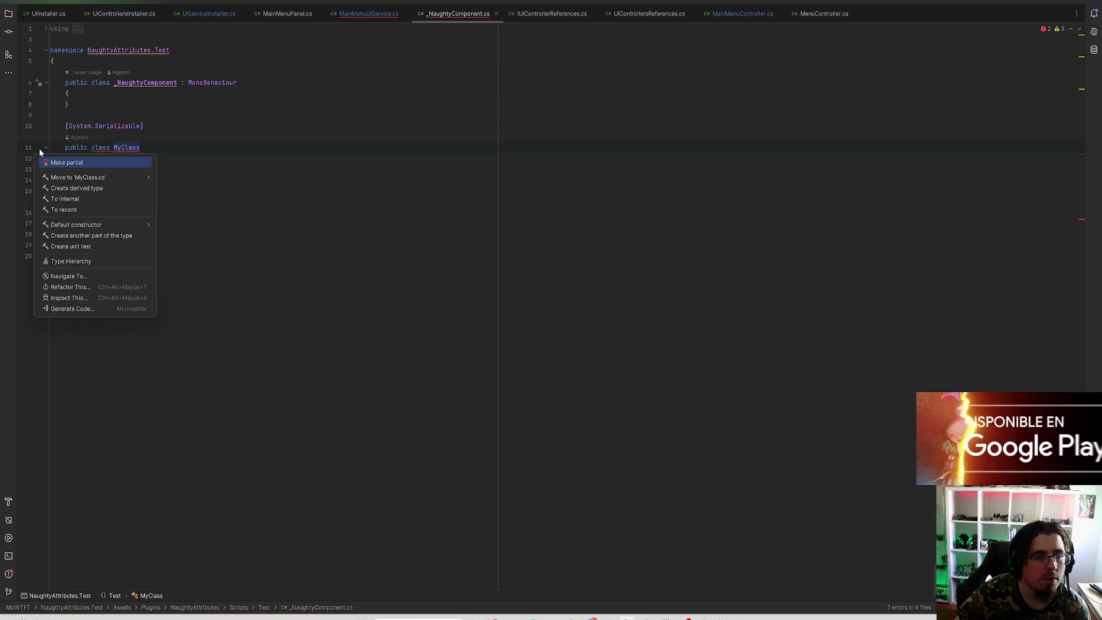
{"action": "key", "text": "Escape"}
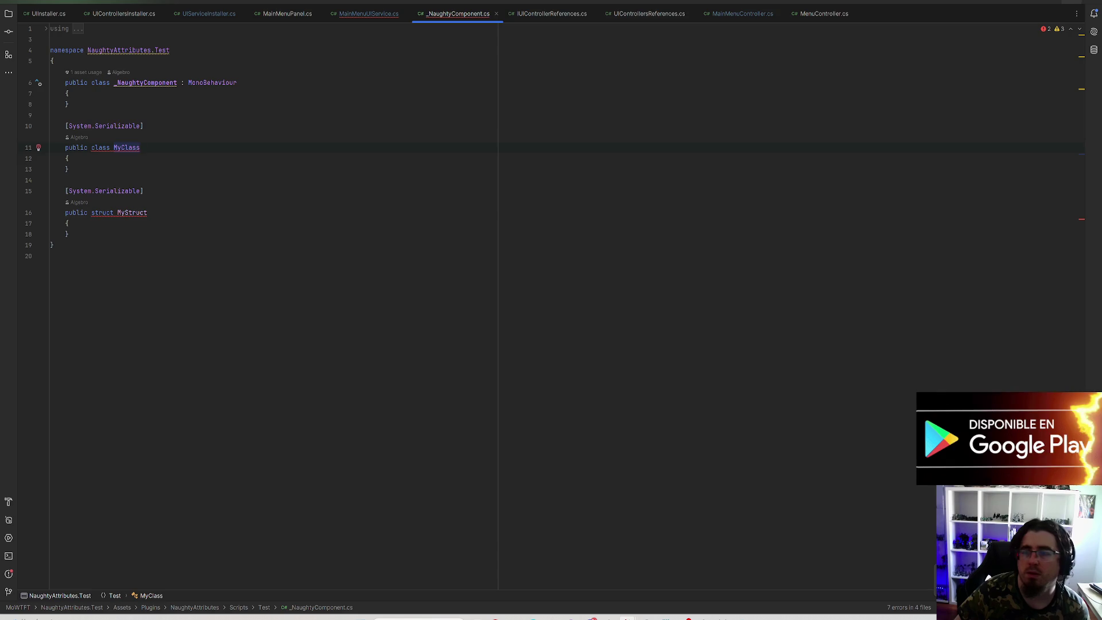
Step: Delete the MyClass and MyStruct declarations (lines 10–18) and return to Unity to recompile
{"action": "key", "text": "alt+Tab"}
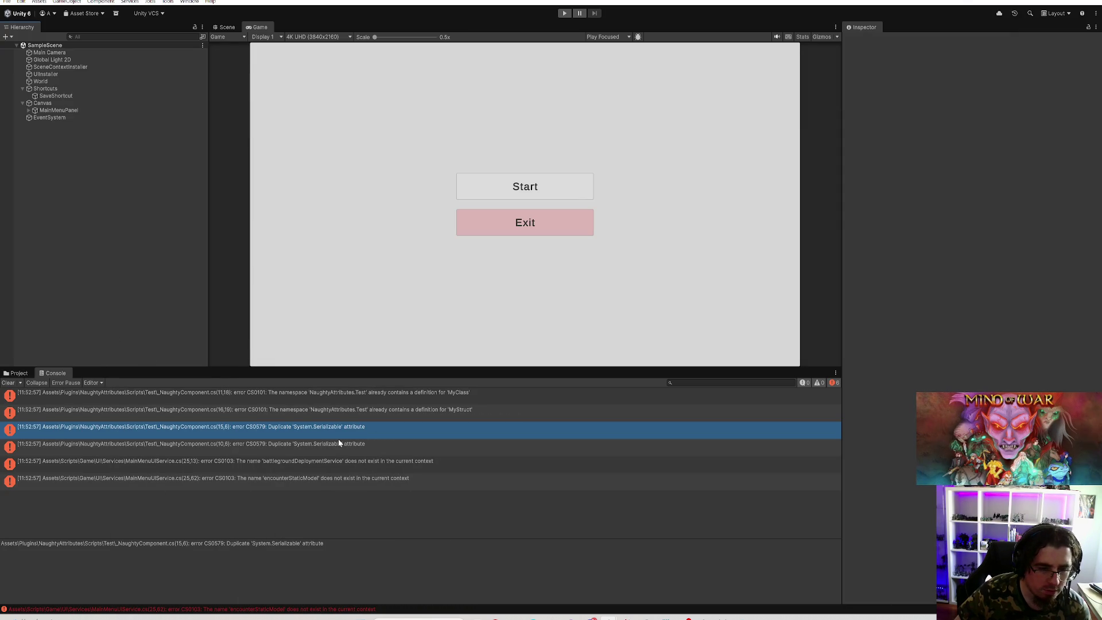
{"action": "left_click", "coordinate": [342, 443]}
{"action": "double_click", "coordinate": [345, 428]}
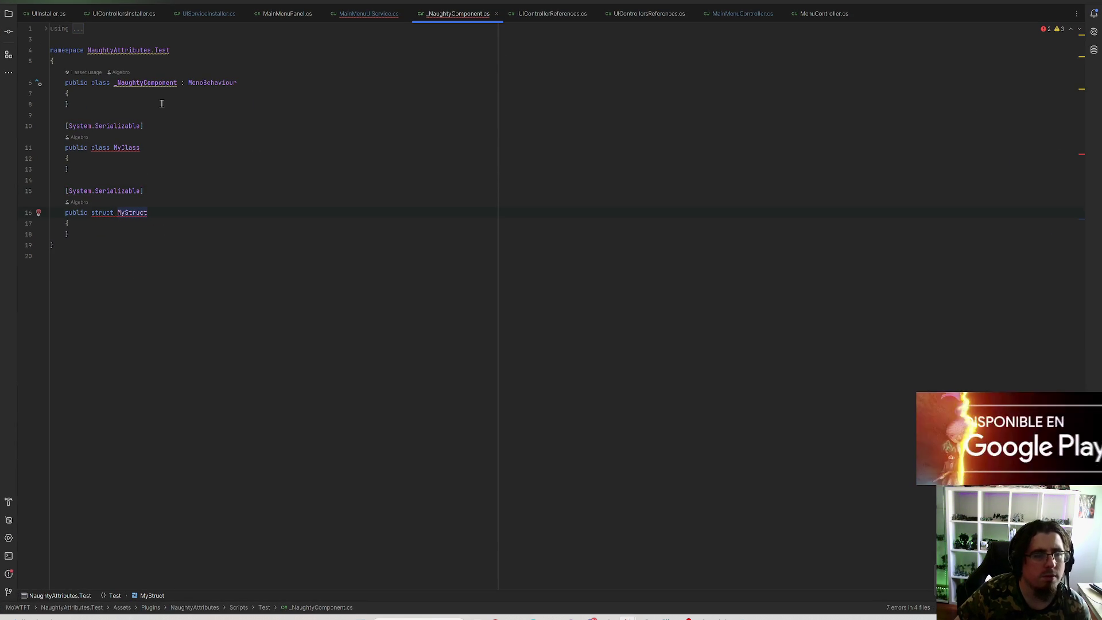
{"action": "left_click", "coordinate": [155, 83]}
{"action": "left_click_drag", "start_coordinate": [72, 234], "coordinate": [17, 124]}
{"action": "key", "text": "Delete"}
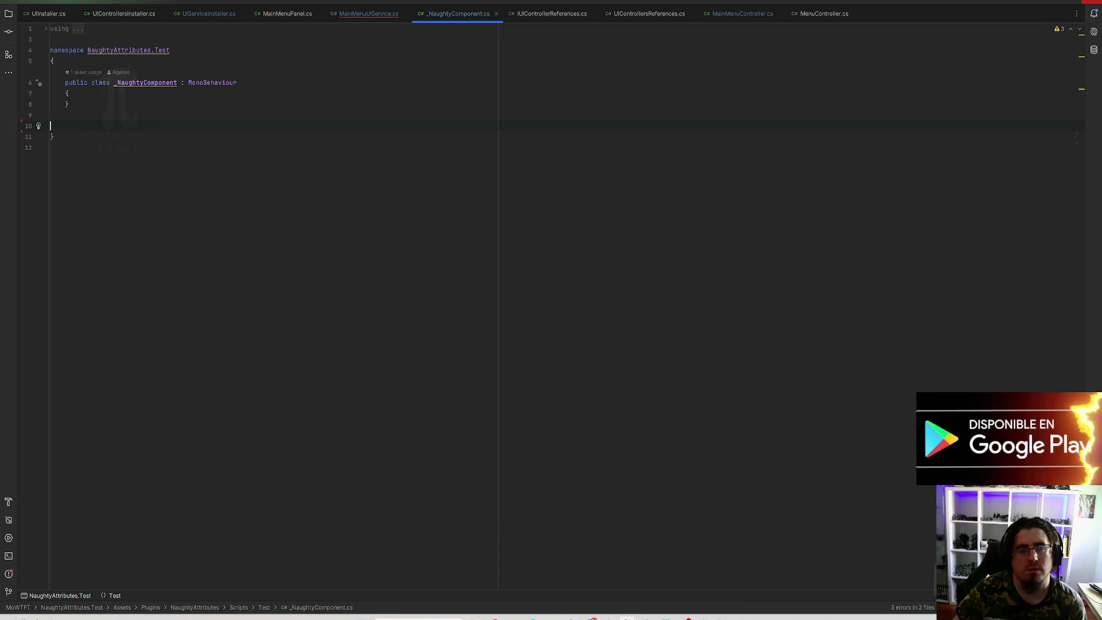
{"action": "key", "text": "alt+Tab"}
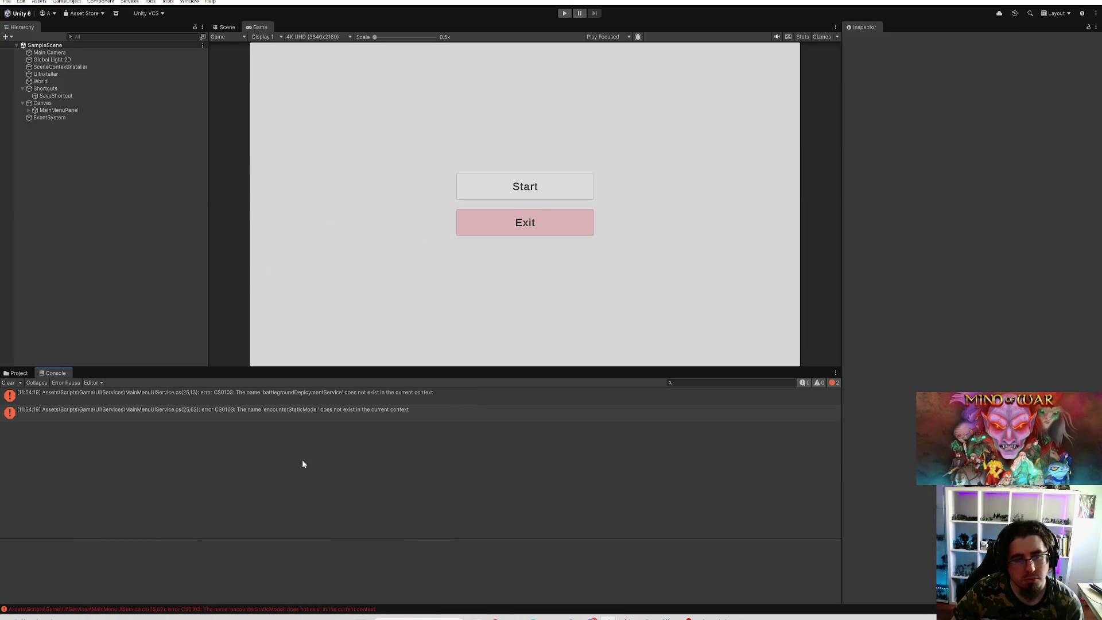
Step: Browse the NaughtyAttributes test scripts from _NaughtyComponent in the Project window, then go to GitHub Desktop
{"action": "left_click", "coordinate": [23, 375]}
{"action": "left_click", "coordinate": [115, 431]}
{"action": "key", "text": "Right"}
{"action": "key", "text": "Right"}
{"action": "key", "text": "Right"}
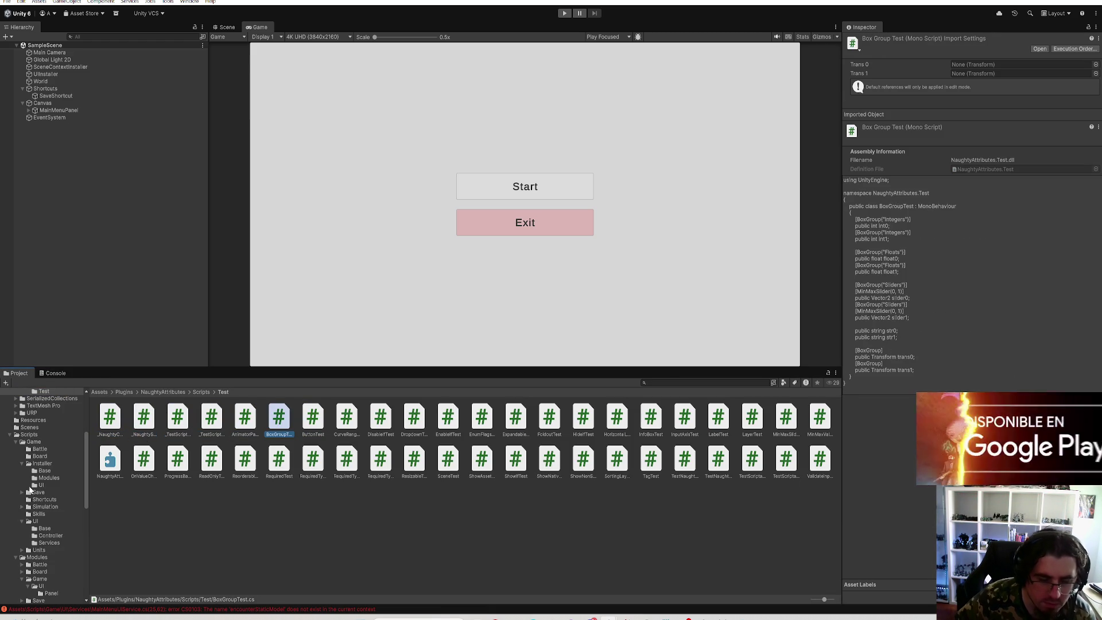
{"action": "key", "text": "alt+Tab"}
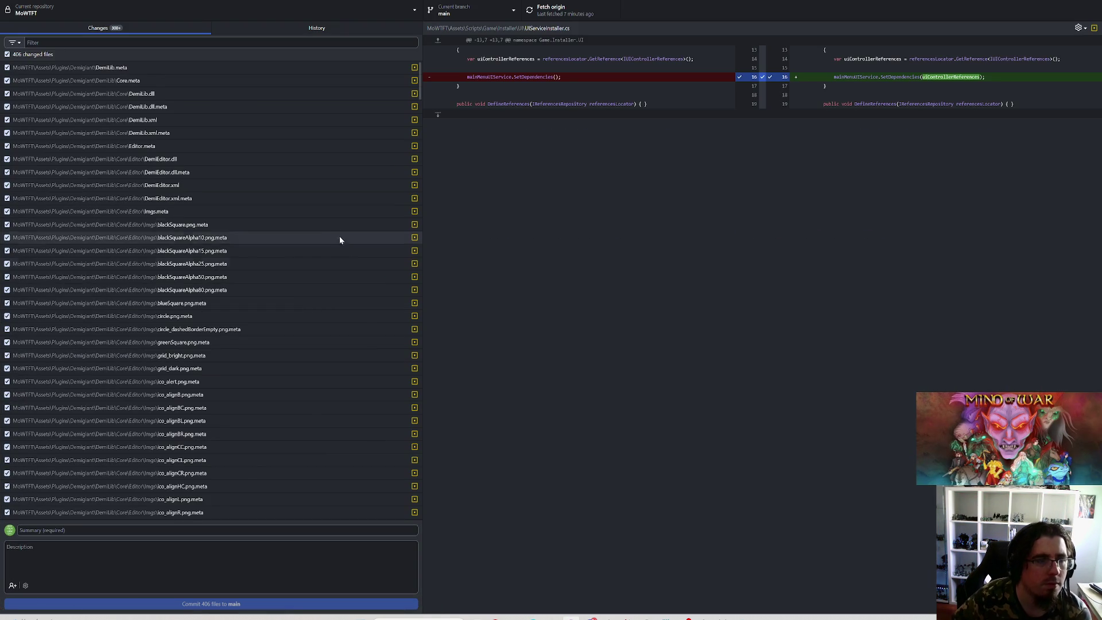
Step: Uncheck all changes and include only the 215 Demigiant/DOTween files
{"action": "left_click", "coordinate": [26, 54]}
{"action": "left_click", "coordinate": [63, 68]}
{"action": "scroll", "coordinate": [192, 230], "scroll_direction": "down", "scroll_amount": 15}
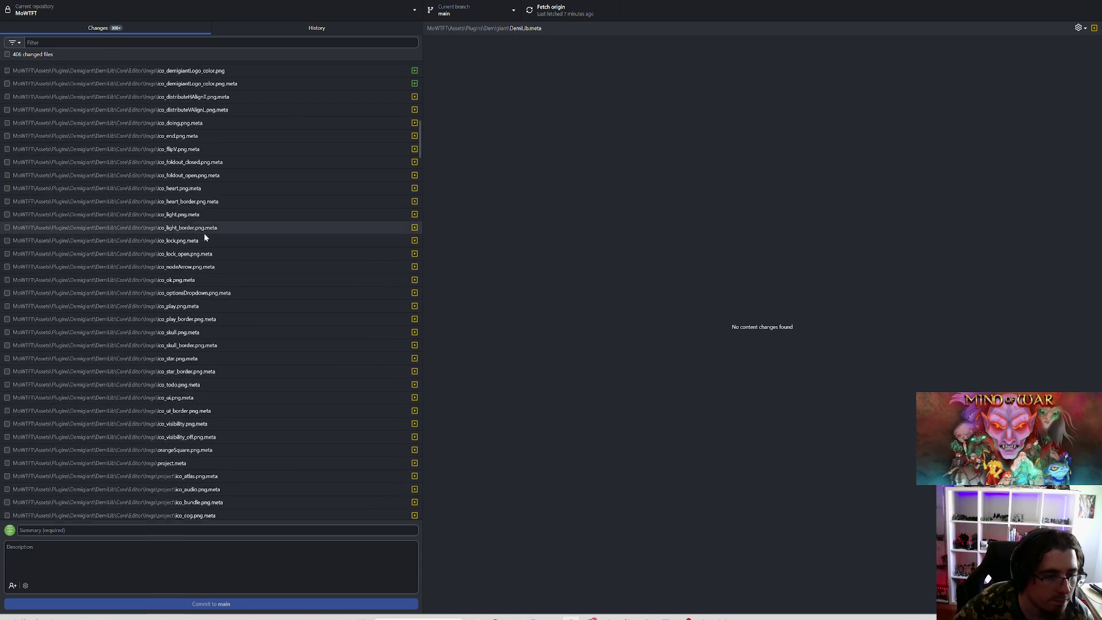
{"action": "scroll", "coordinate": [194, 264], "scroll_direction": "down", "scroll_amount": 15}
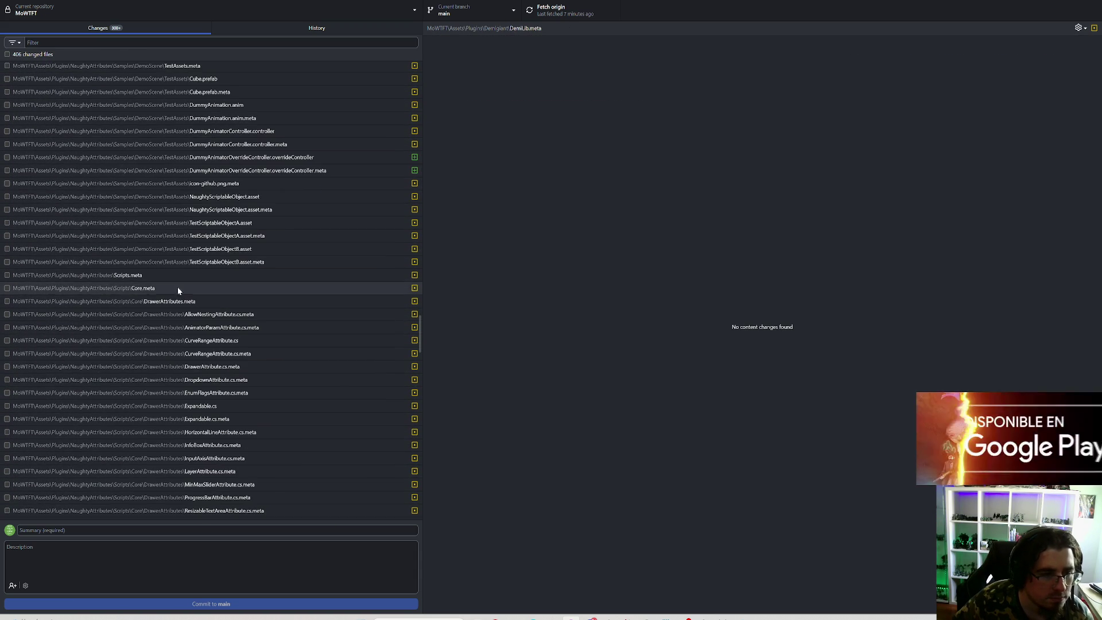
{"action": "scroll", "coordinate": [147, 253], "scroll_direction": "up", "scroll_amount": 5}
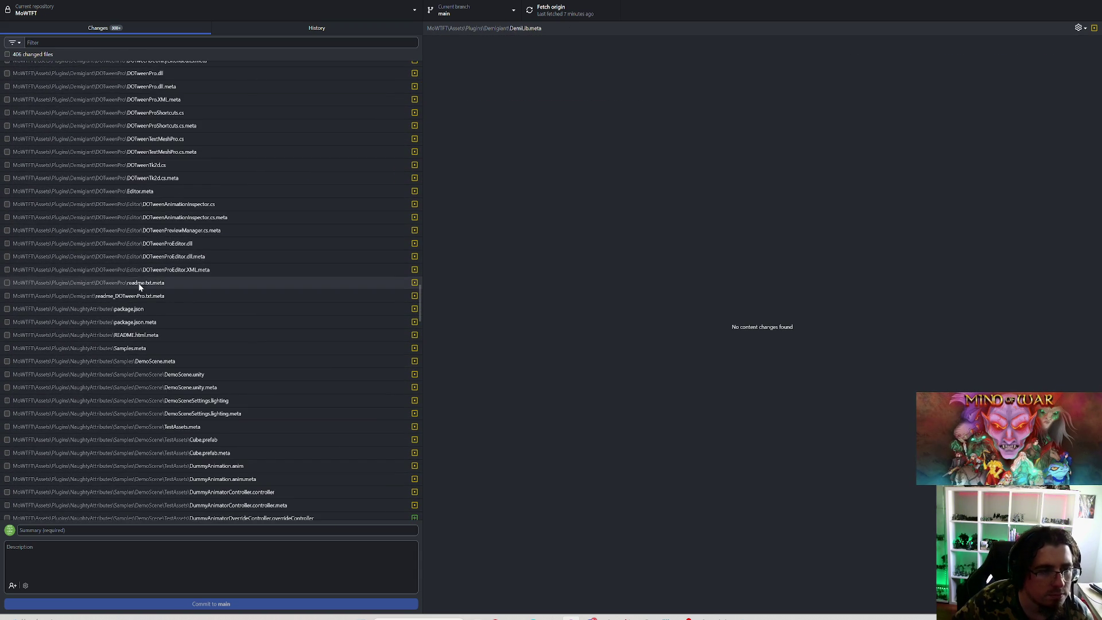
{"action": "scroll", "coordinate": [139, 284], "scroll_direction": "up", "scroll_amount": 5}
{"action": "left_click", "coordinate": [141, 295], "text": "shift"}
{"action": "right_click", "coordinate": [142, 295]}
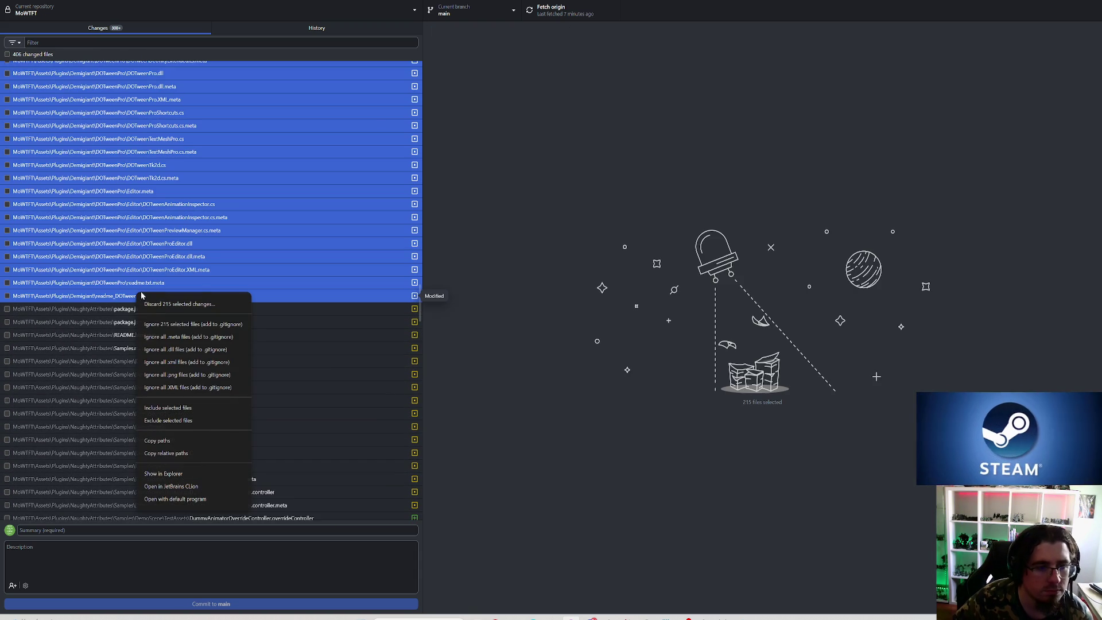
{"action": "left_click", "coordinate": [178, 407]}
Step: Enter the commit summary 'Updated DoTween'
{"action": "left_click", "coordinate": [113, 530]}
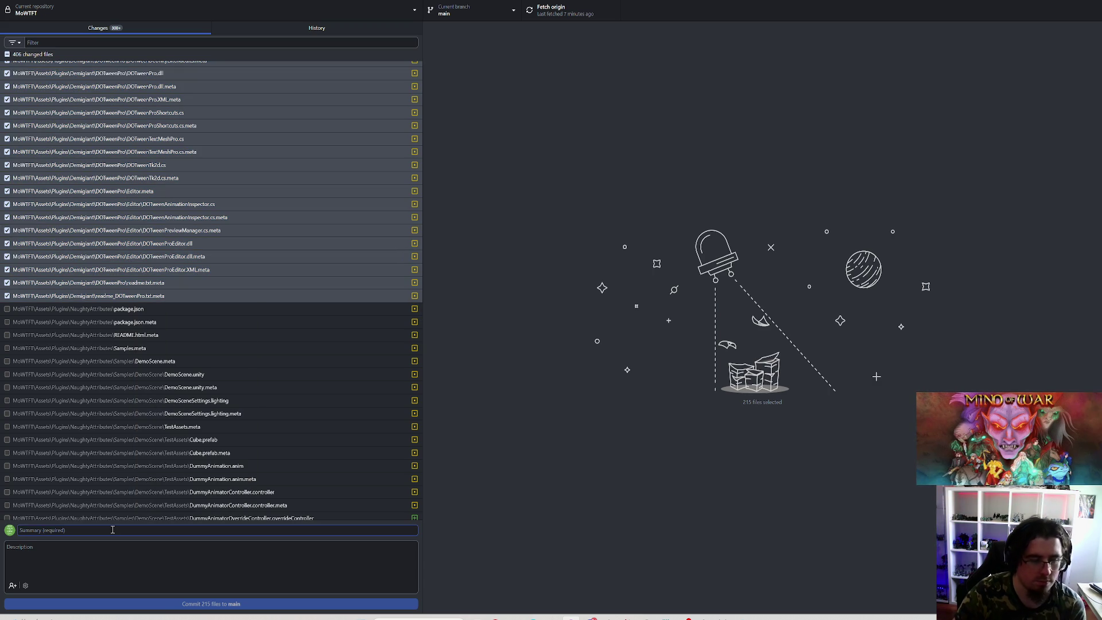
{"action": "type", "text": "Updated DoTween"}
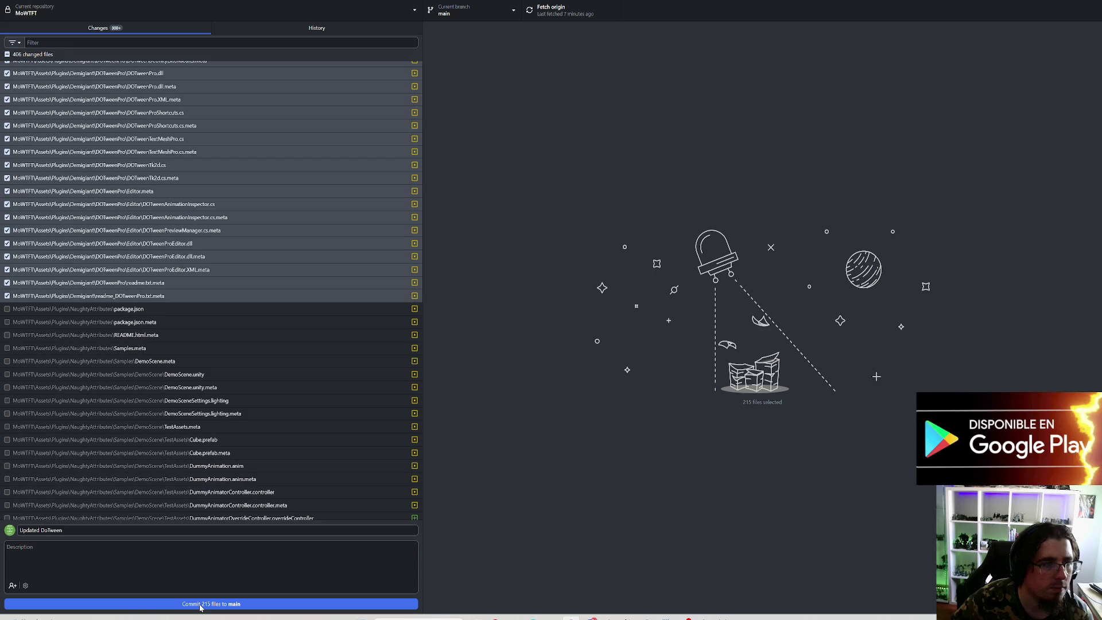
{"action": "scroll", "coordinate": [238, 447], "scroll_direction": "down", "scroll_amount": 15}
{"action": "scroll", "coordinate": [178, 460], "scroll_direction": "down", "scroll_amount": 5}
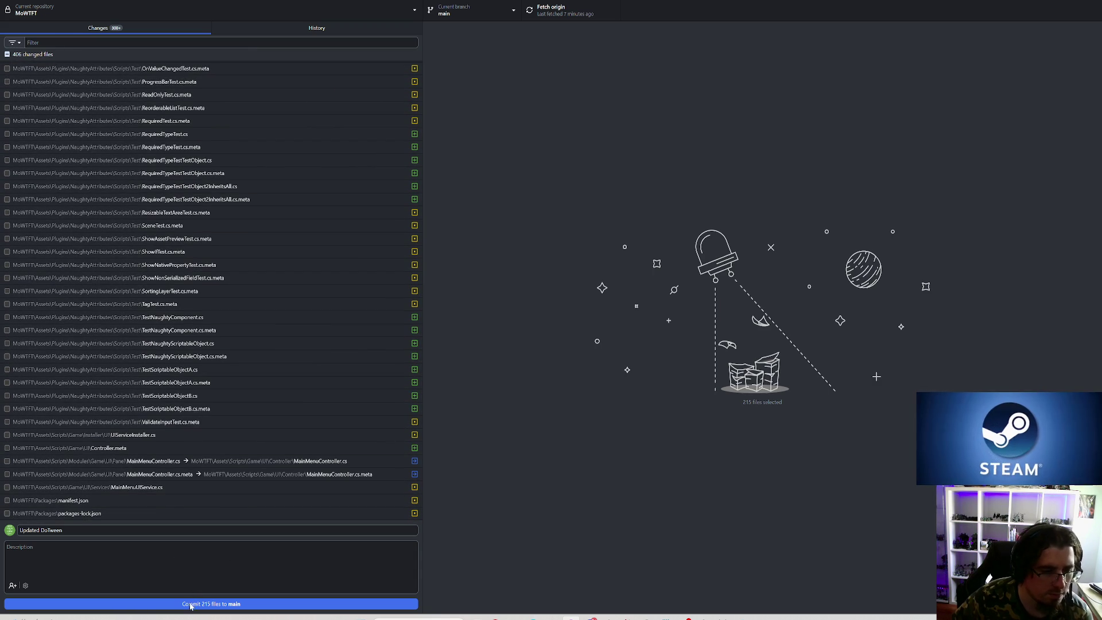
Step: Review the manifest.json and packages-lock.json diffs, then commit the 215 files to main
{"action": "left_click", "coordinate": [78, 501]}
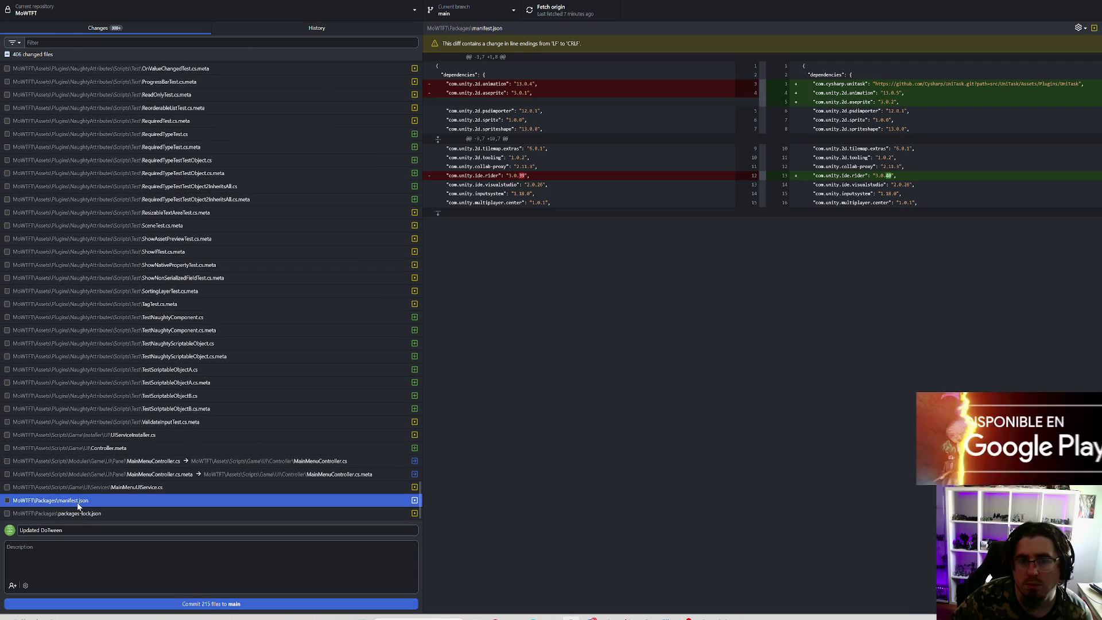
{"action": "left_click", "coordinate": [86, 512]}
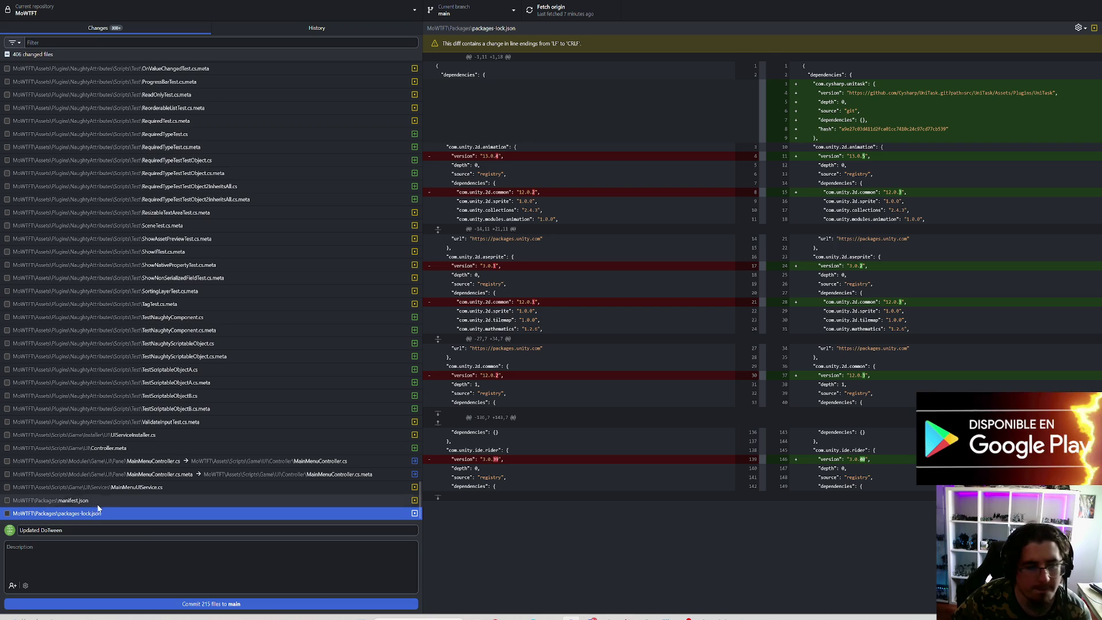
{"action": "left_click", "coordinate": [166, 604]}
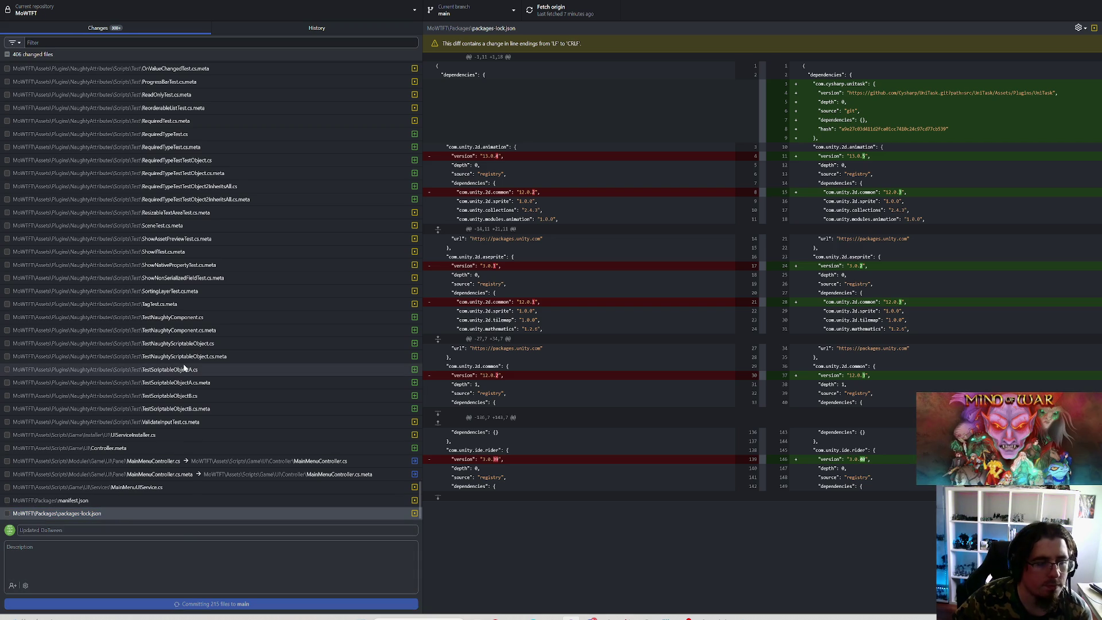
Step: Leave the 193 remaining files unchecked and browse diffs like RequiredTypeAttribute.cs and ValidateInputTest.cs.meta
{"action": "left_click", "coordinate": [7, 54]}
{"action": "left_click", "coordinate": [7, 54]}
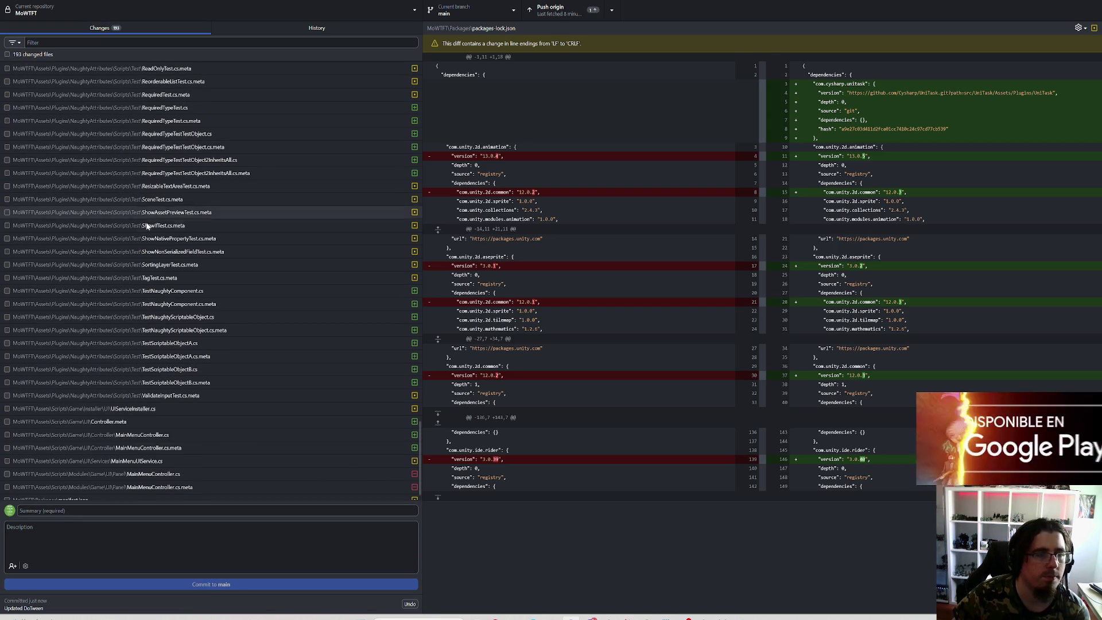
{"action": "scroll", "coordinate": [172, 196], "scroll_direction": "up", "scroll_amount": 10}
{"action": "scroll", "coordinate": [175, 224], "scroll_direction": "down", "scroll_amount": 6}
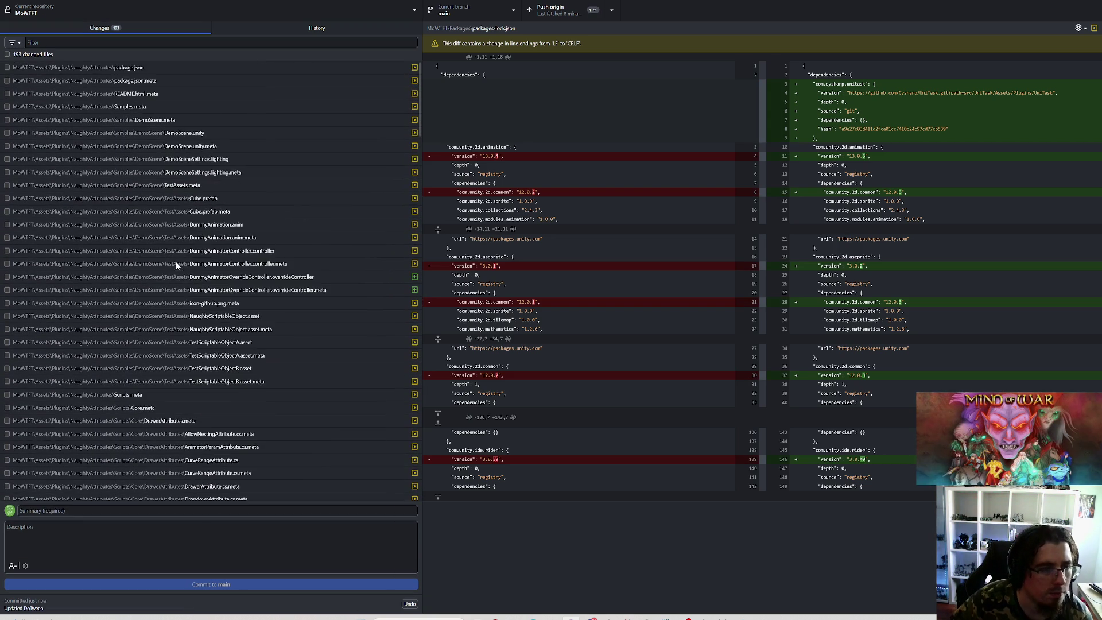
{"action": "scroll", "coordinate": [180, 245], "scroll_direction": "down", "scroll_amount": 3}
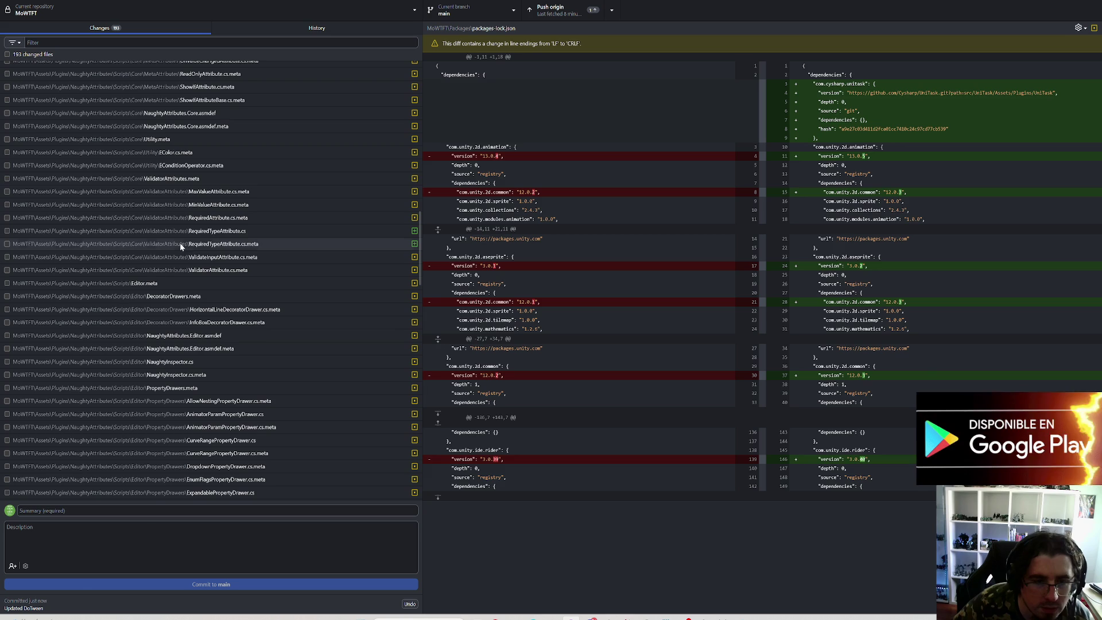
{"action": "left_click", "coordinate": [224, 232]}
{"action": "left_click", "coordinate": [238, 244]}
{"action": "scroll", "coordinate": [238, 244], "scroll_direction": "down", "scroll_amount": 11}
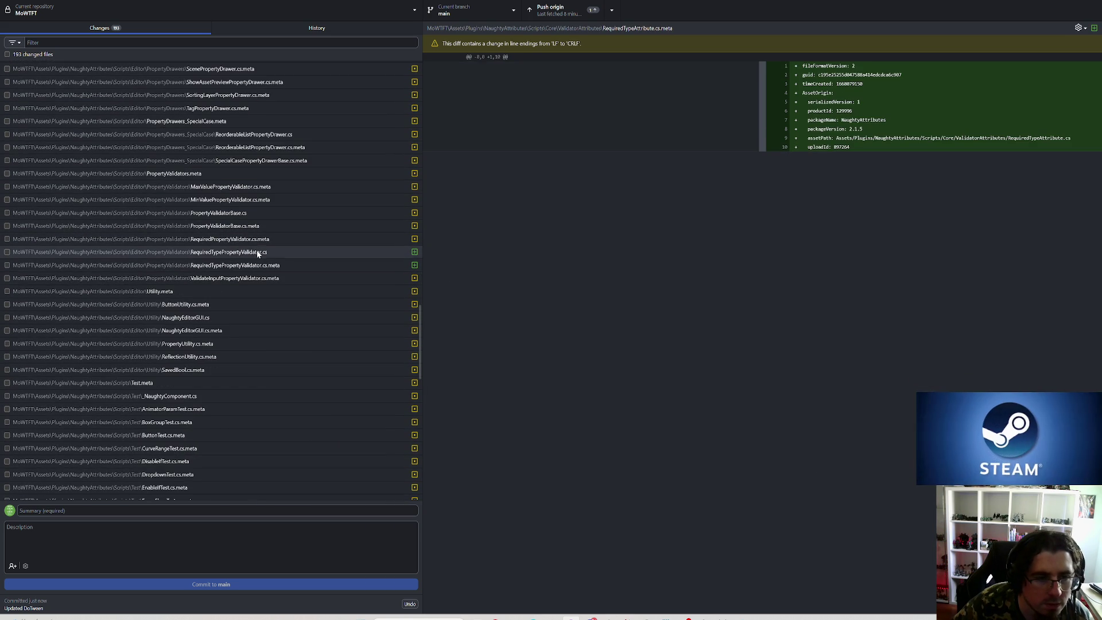
{"action": "scroll", "coordinate": [252, 264], "scroll_direction": "down", "scroll_amount": 1}
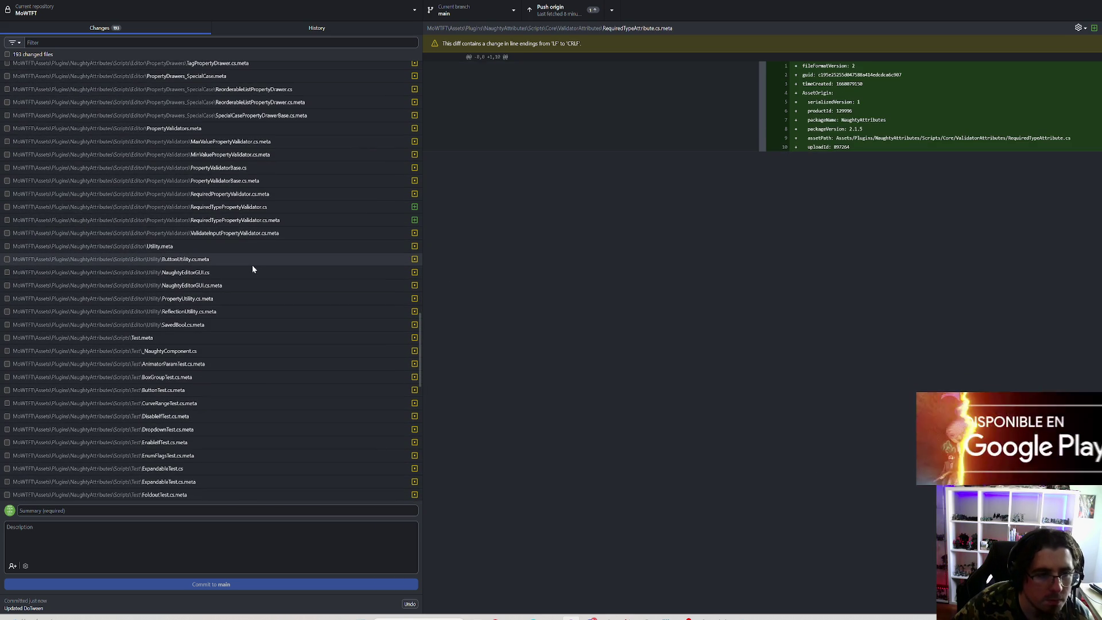
{"action": "scroll", "coordinate": [208, 261], "scroll_direction": "down", "scroll_amount": 8}
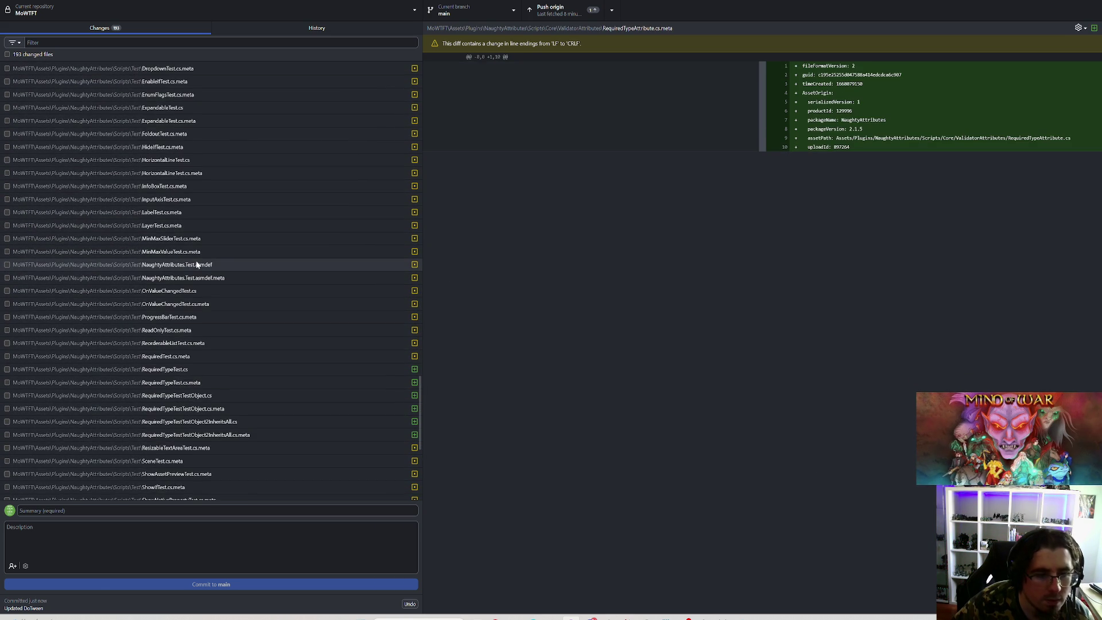
{"action": "scroll", "coordinate": [220, 344], "scroll_direction": "down", "scroll_amount": 5}
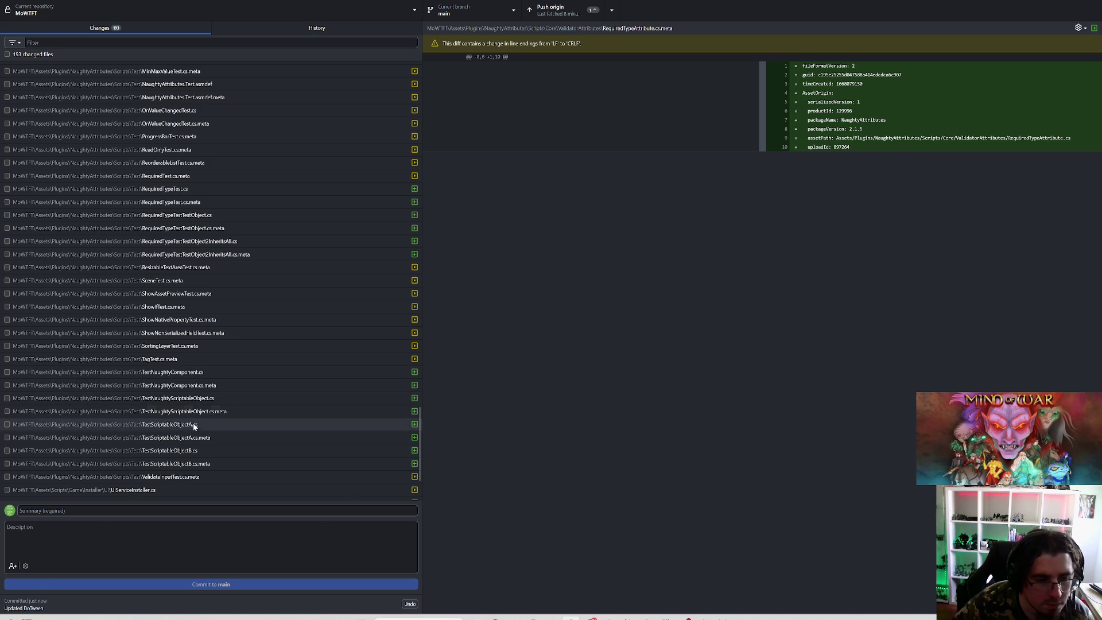
{"action": "left_click", "coordinate": [178, 477]}
{"action": "scroll", "coordinate": [230, 372], "scroll_direction": "up", "scroll_amount": 10}
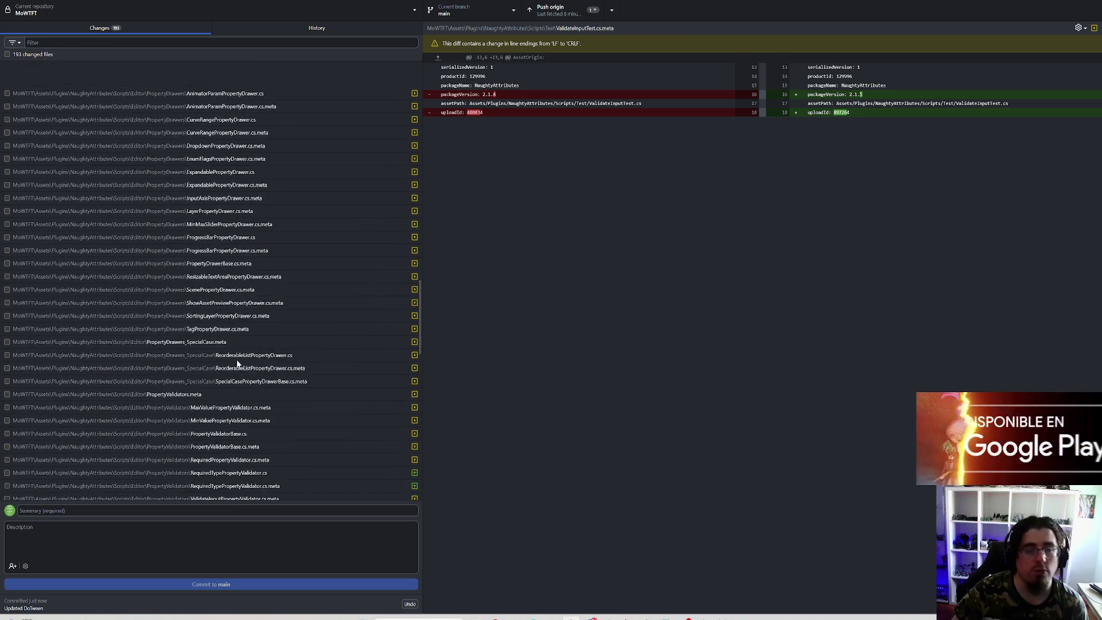
{"action": "scroll", "coordinate": [229, 344], "scroll_direction": "up", "scroll_amount": 10}
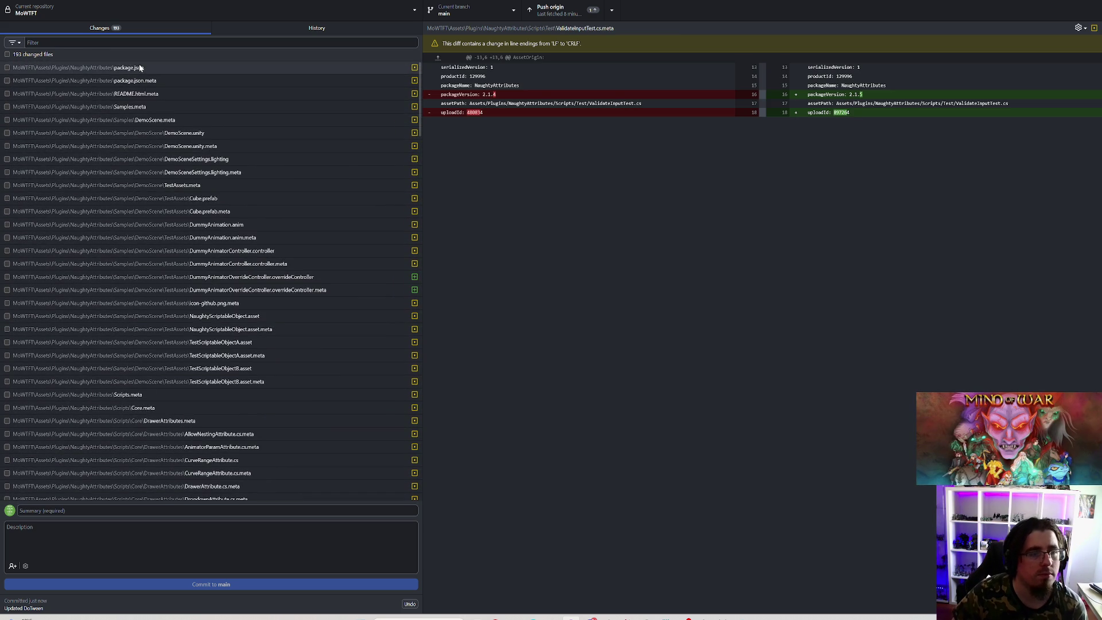
Step: Check all 184 NaughtyAttributes files, commit them to main as 'Updated Naughty Attributes', and fetch origin
{"action": "left_click", "coordinate": [141, 69], "text": "shift"}
{"action": "right_click", "coordinate": [141, 73]}
{"action": "left_click", "coordinate": [184, 187]}
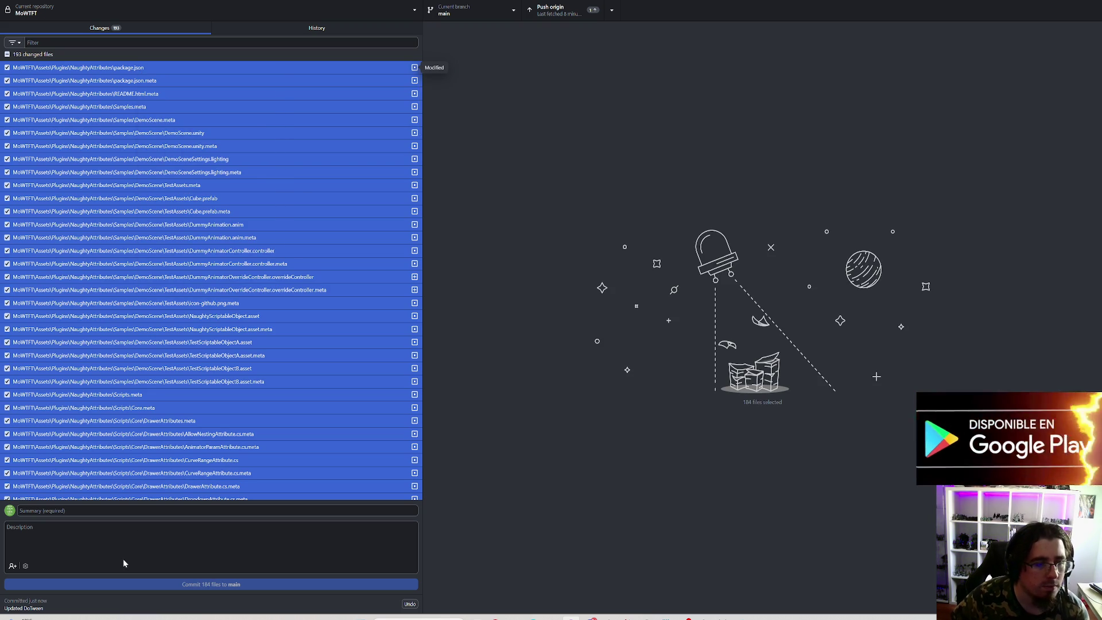
{"action": "left_click", "coordinate": [104, 511]}
{"action": "type", "text": "Updated Naughty Attributes"}
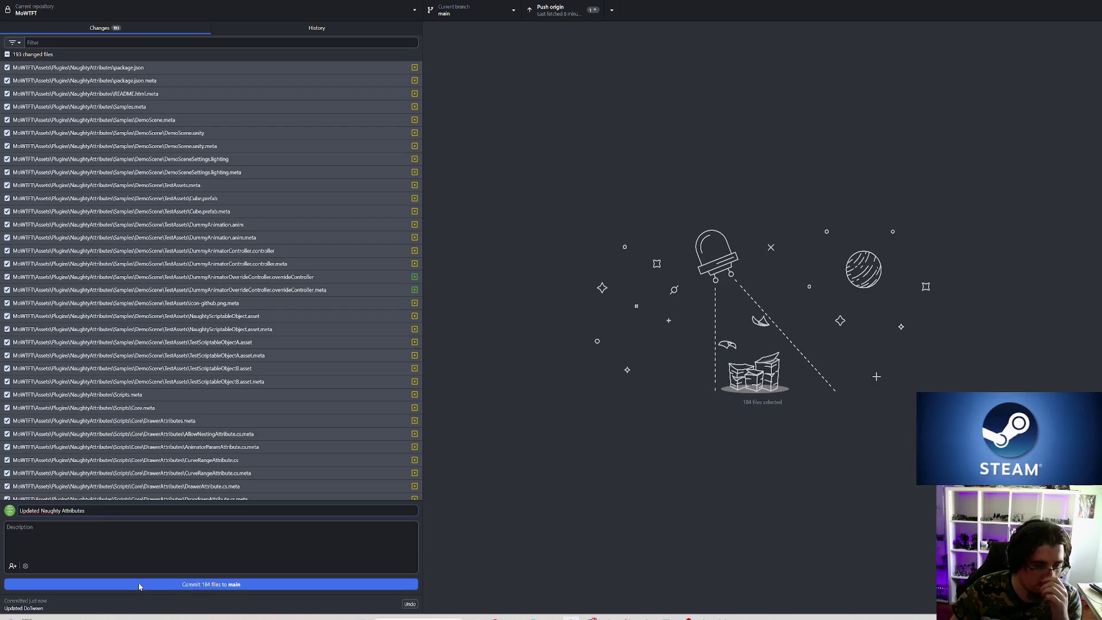
{"action": "left_click", "coordinate": [143, 588]}
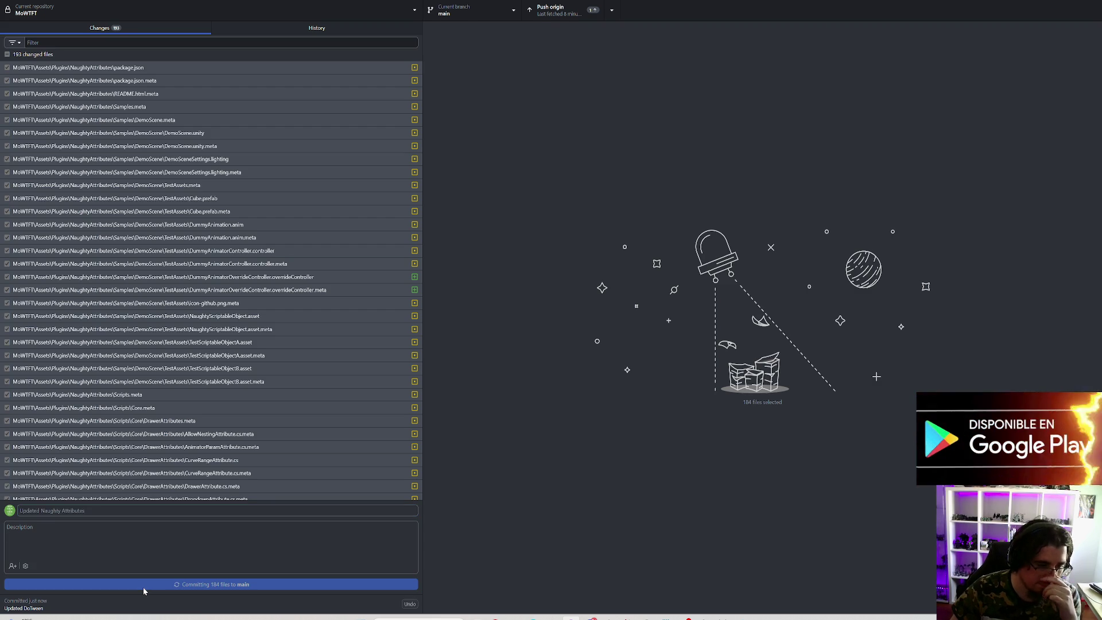
{"action": "left_click", "coordinate": [553, 16]}
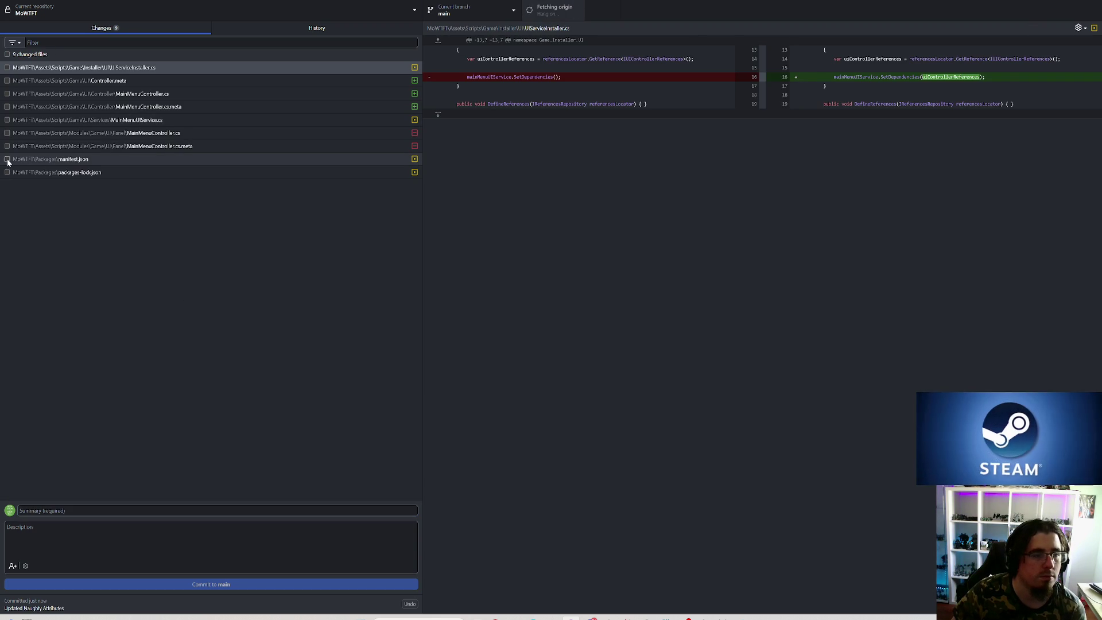
Step: Commit manifest.json and packages-lock.json as 'Updated Animation 2D packages' and push to origin
{"action": "left_click", "coordinate": [7, 159]}
{"action": "left_click", "coordinate": [13, 174]}
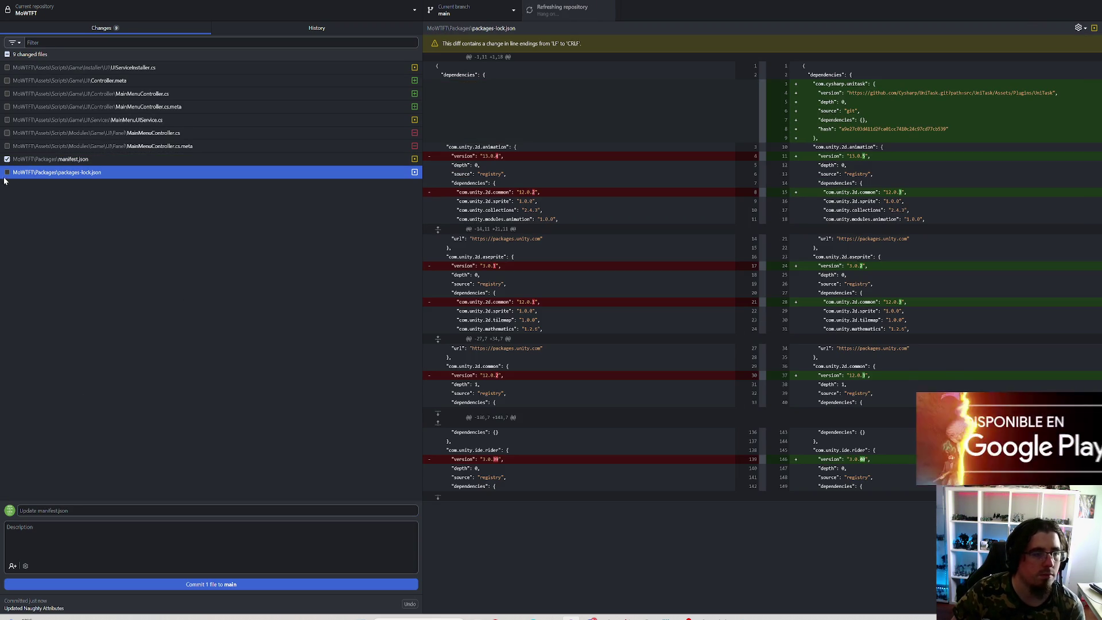
{"action": "left_click", "coordinate": [7, 172]}
{"action": "left_click", "coordinate": [84, 529]}
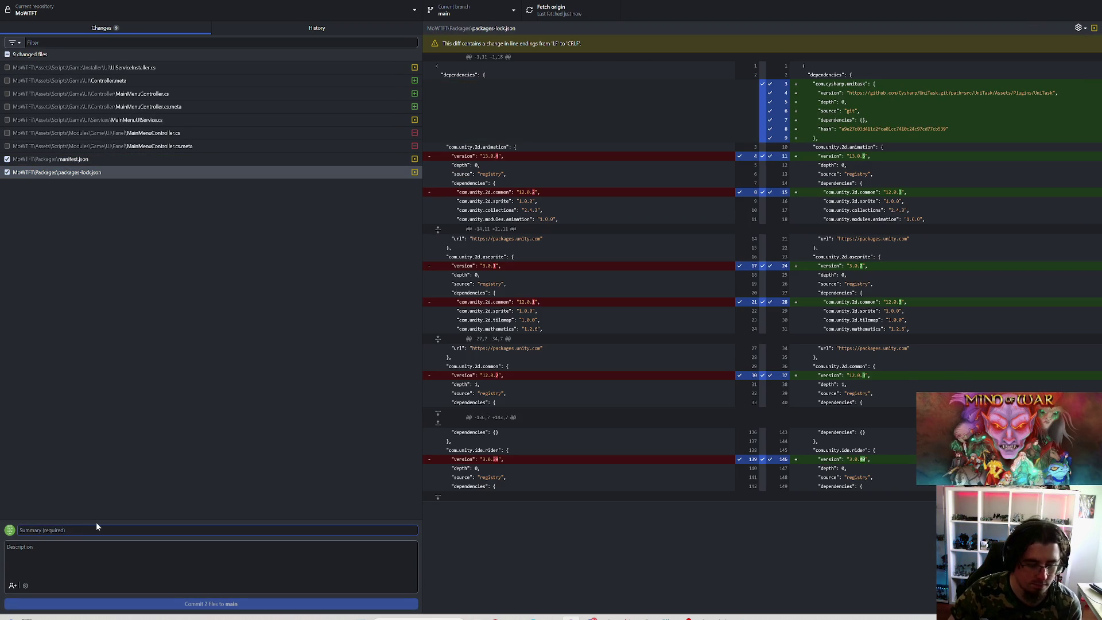
{"action": "type", "text": "Updated Animation 2D packages"}
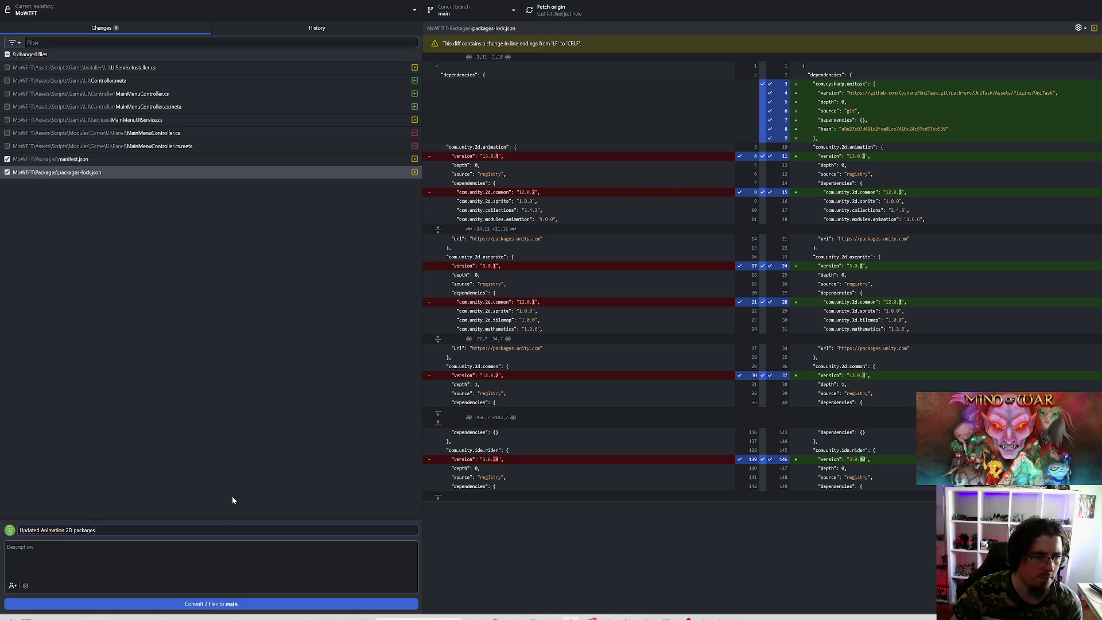
{"action": "left_click", "coordinate": [224, 604]}
{"action": "left_click", "coordinate": [551, 9]}
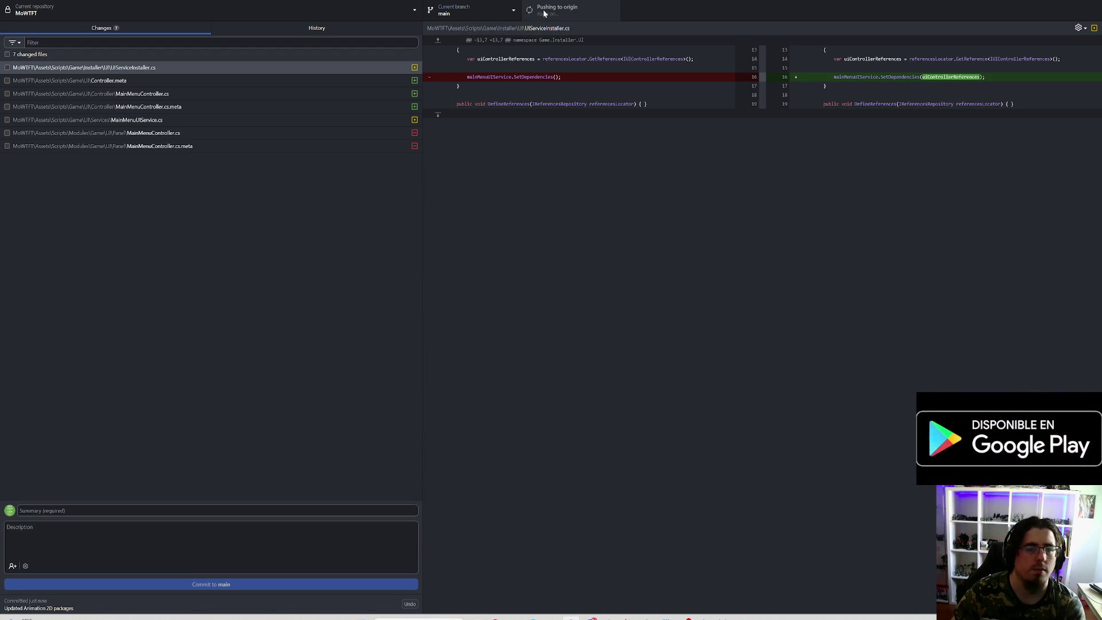
Step: Review the remaining MainMenuController and UIServiceInstaller diffs, then show Unity's compile errors in the Console
{"action": "left_click", "coordinate": [216, 131]}
{"action": "left_click", "coordinate": [195, 145]}
{"action": "left_click", "coordinate": [205, 131]}
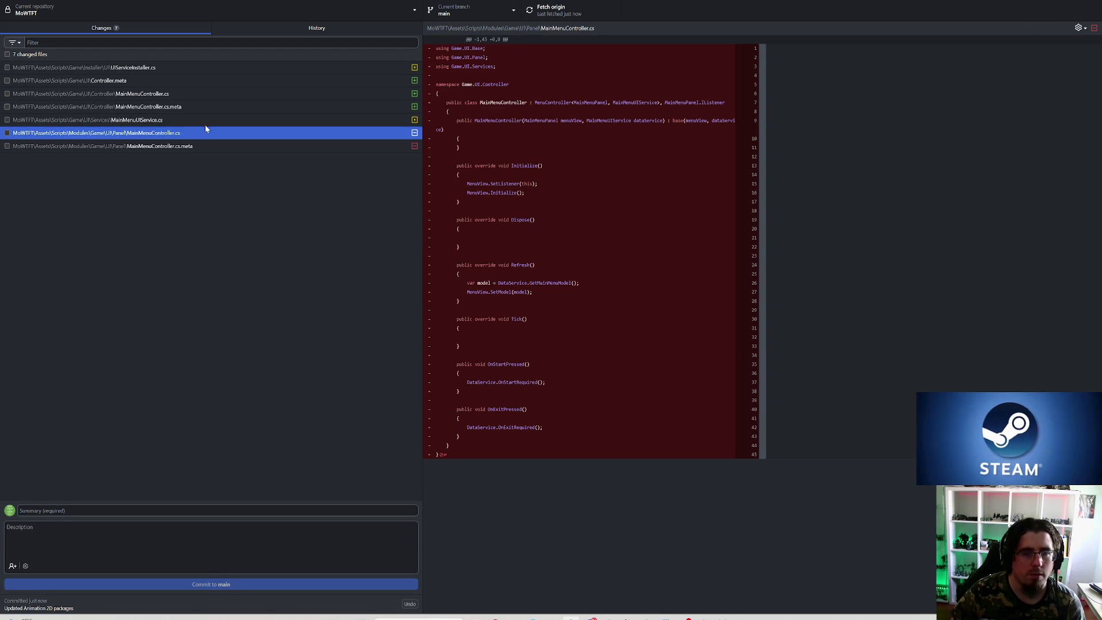
{"action": "left_click", "coordinate": [214, 94]}
{"action": "left_click", "coordinate": [212, 106]}
{"action": "left_click", "coordinate": [202, 80]}
{"action": "left_click", "coordinate": [202, 70]}
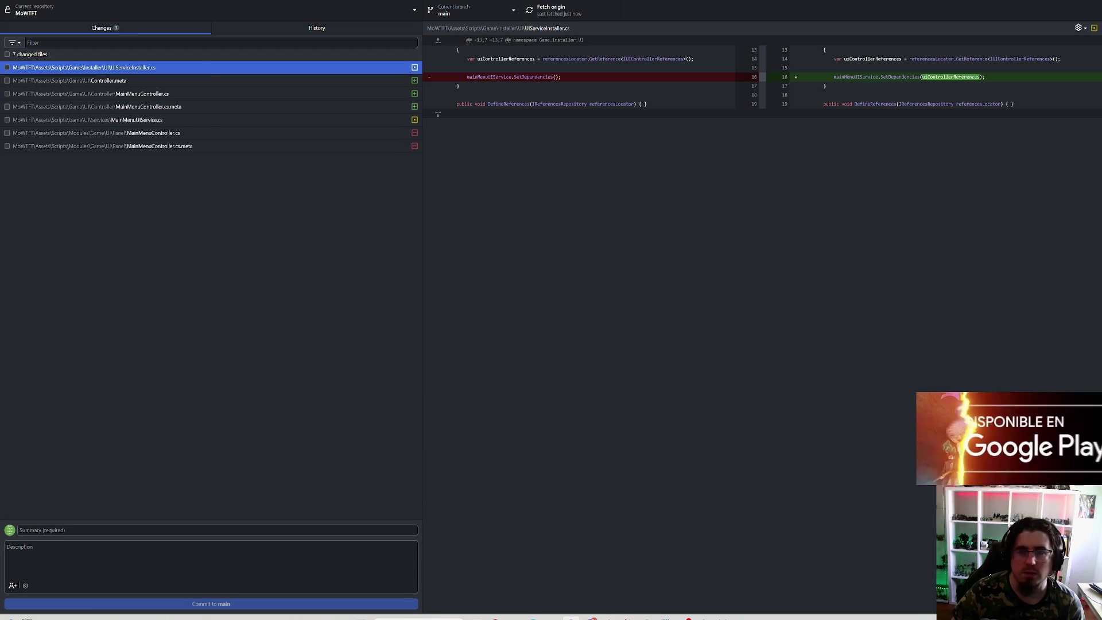
{"action": "key", "text": "alt+Tab"}
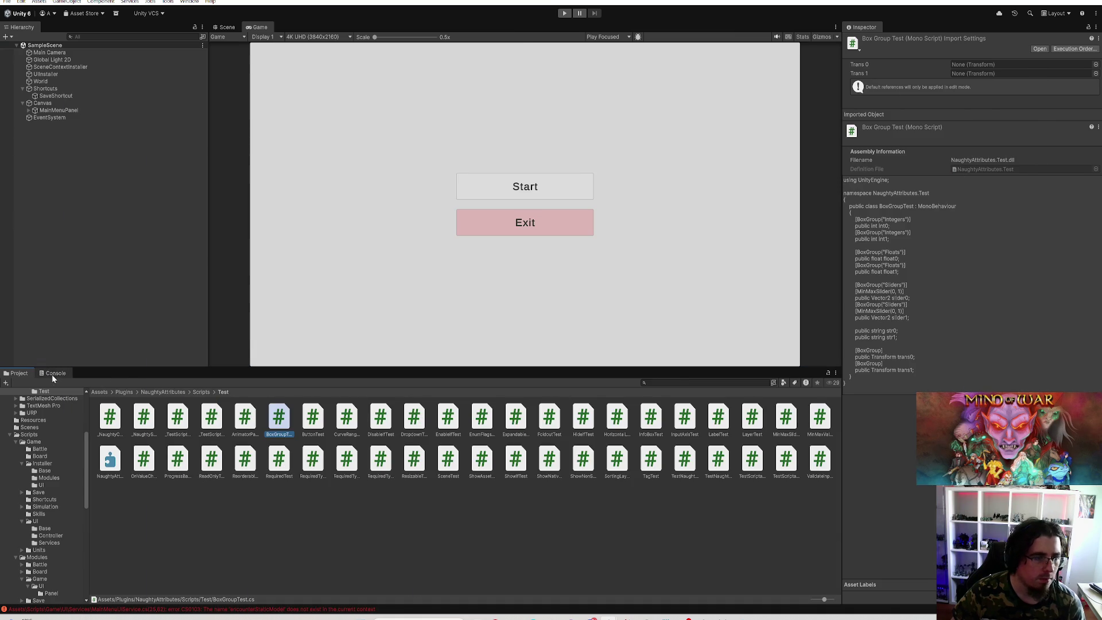
{"action": "left_click", "coordinate": [53, 374]}
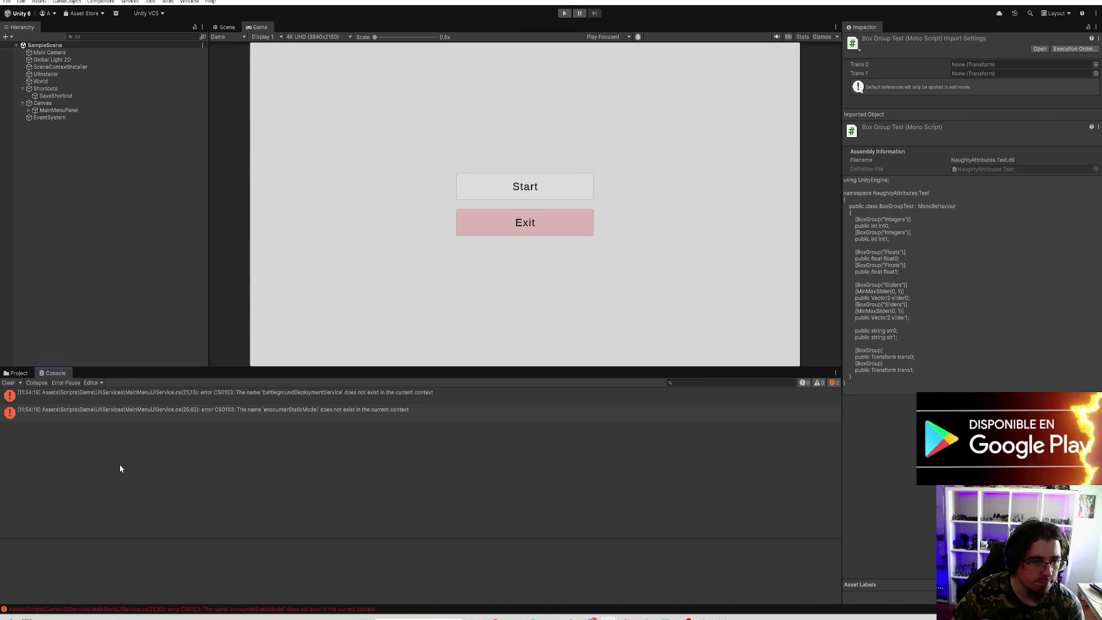
Step: Open the first compile error in Rider, close _NaughtyComponent.cs, and return to Unity
{"action": "double_click", "coordinate": [315, 395]}
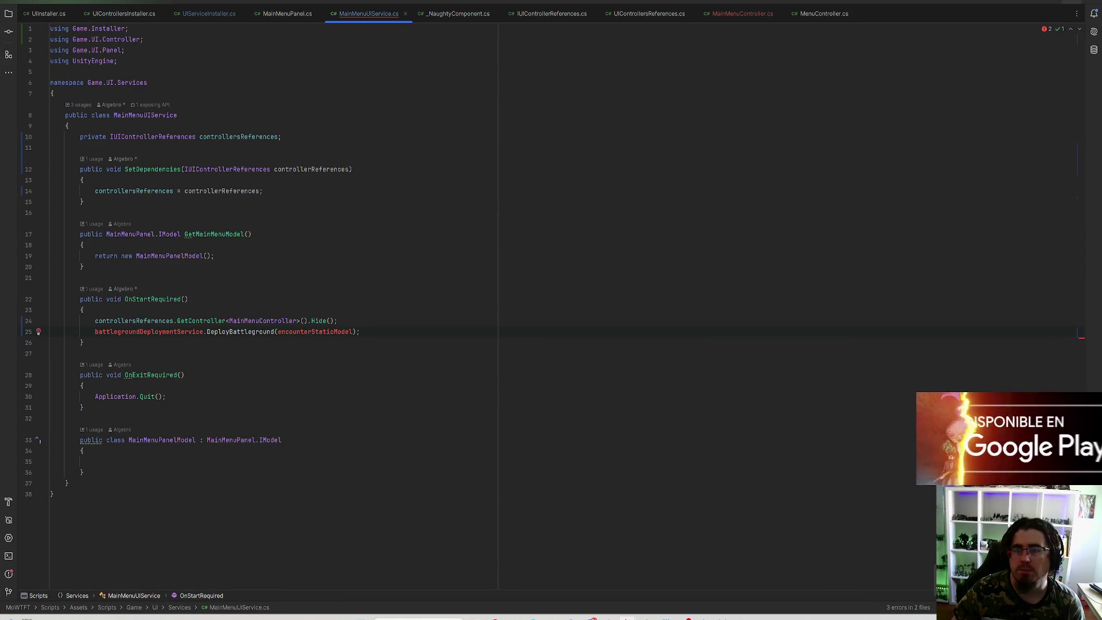
{"action": "left_click", "coordinate": [456, 14]}
{"action": "left_click", "coordinate": [495, 13]}
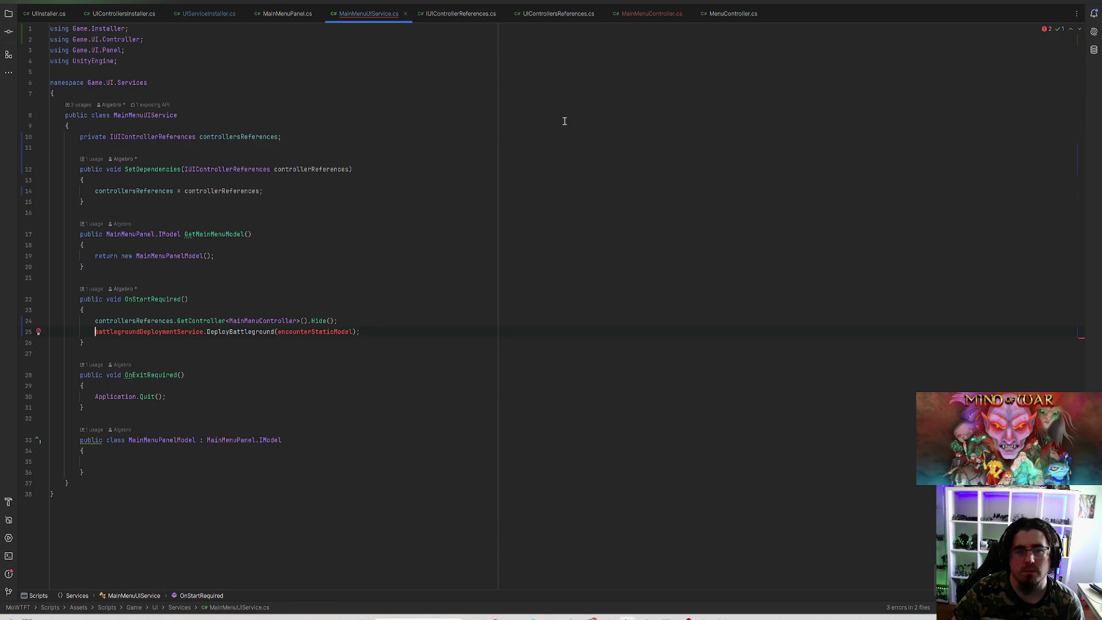
{"action": "key", "text": "alt+Tab"}
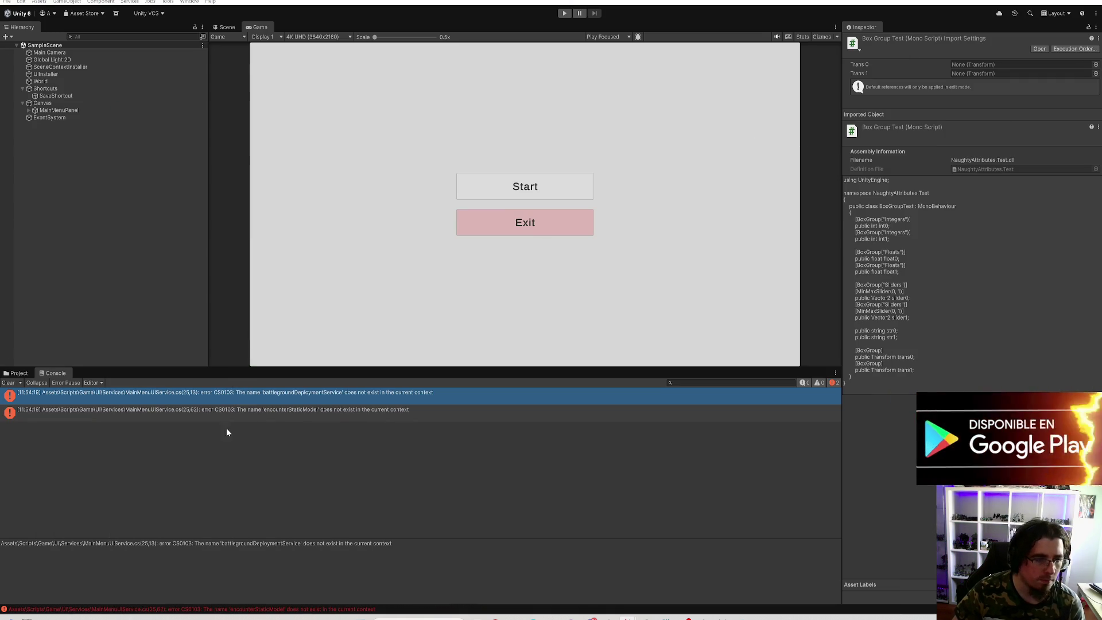
Step: Open the second error in MainMenuUIService.cs and delete the encounterStaticModel argument from DeployBattleground
{"action": "double_click", "coordinate": [361, 411]}
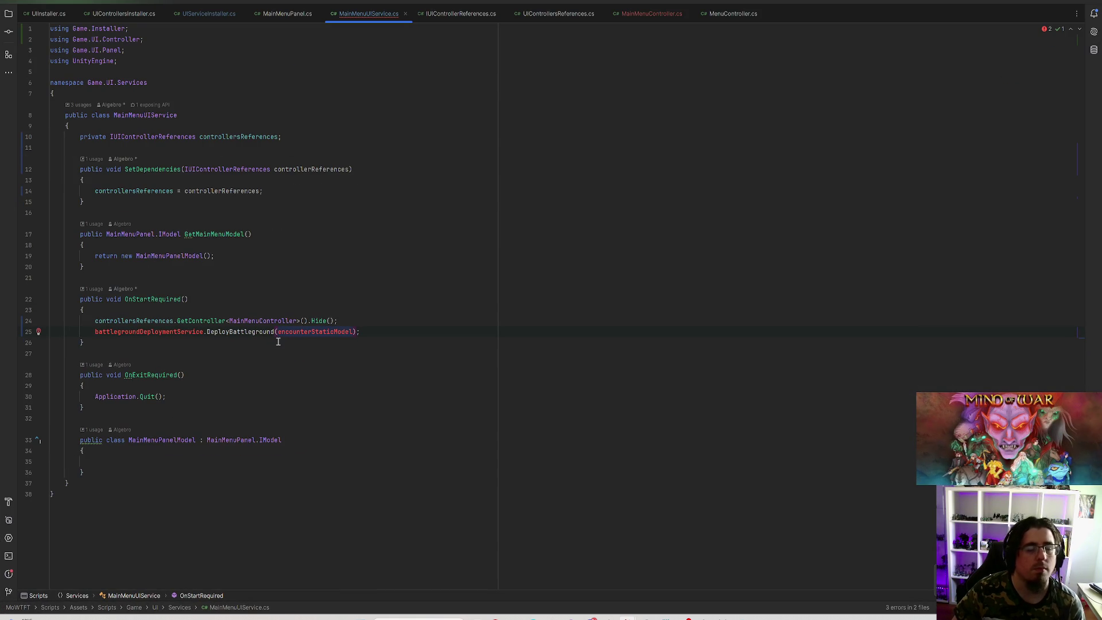
{"action": "double_click", "coordinate": [311, 331]}
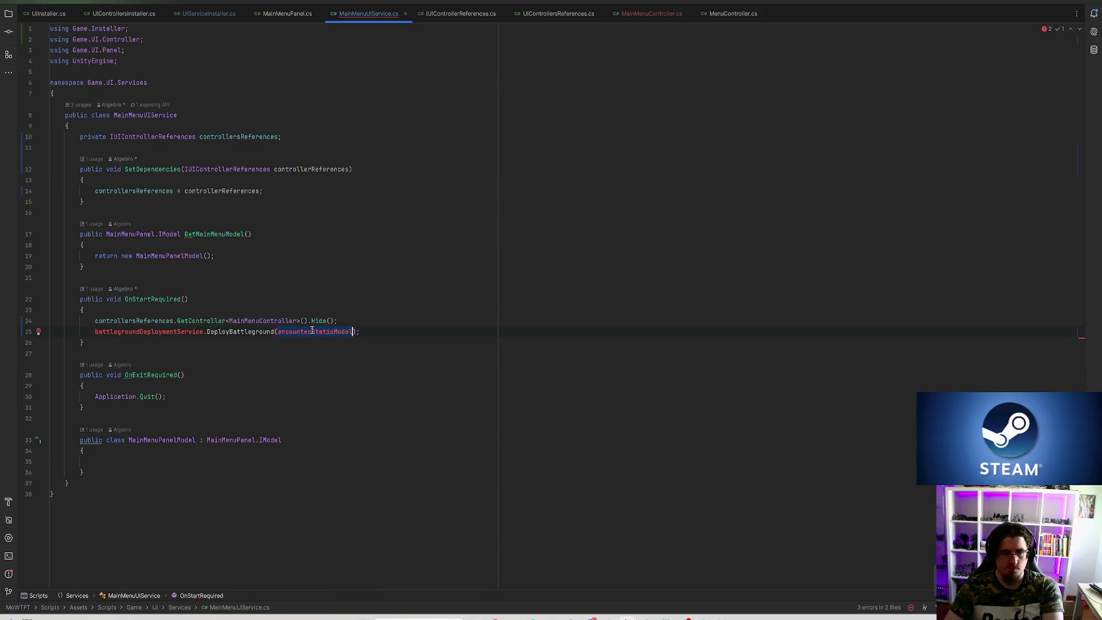
{"action": "key", "text": "BackSpace"}
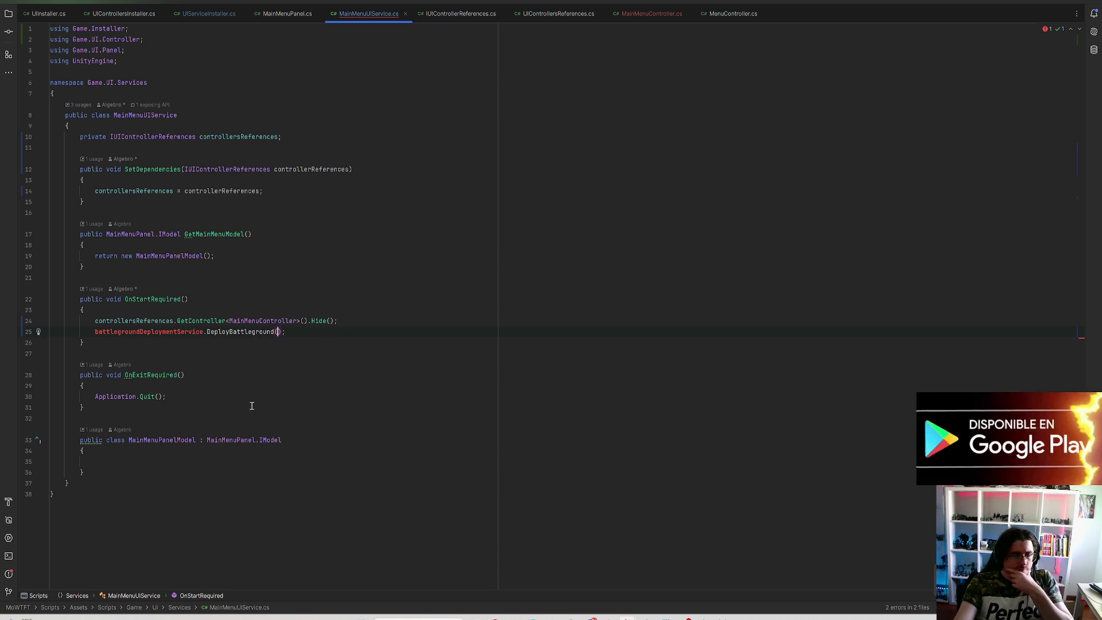
{"action": "left_click", "coordinate": [136, 332]}
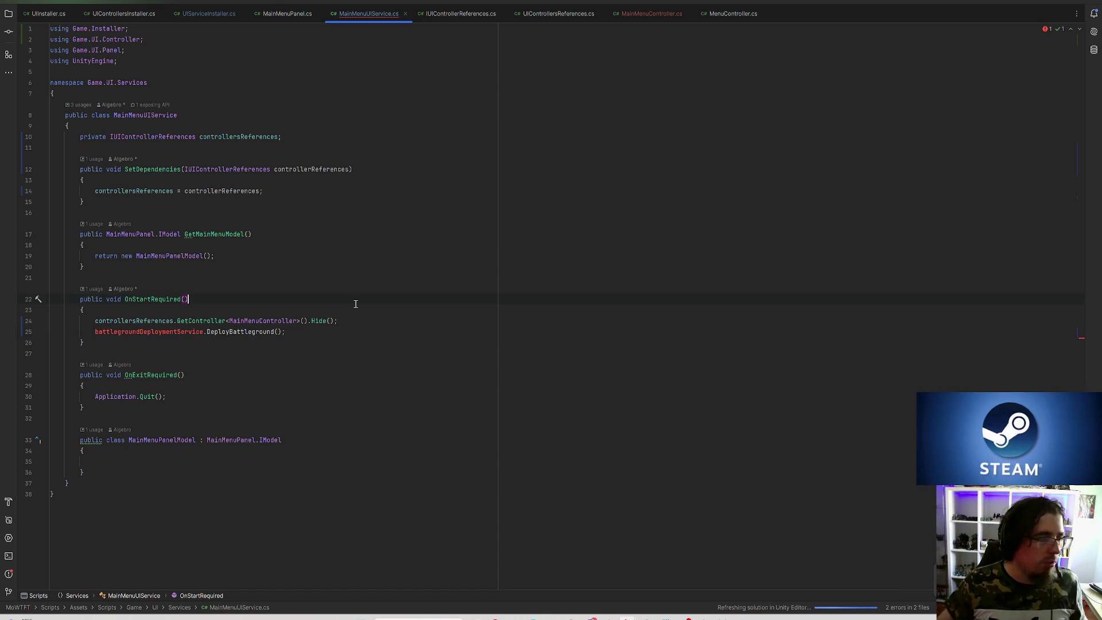
{"action": "double_click", "coordinate": [148, 332]}
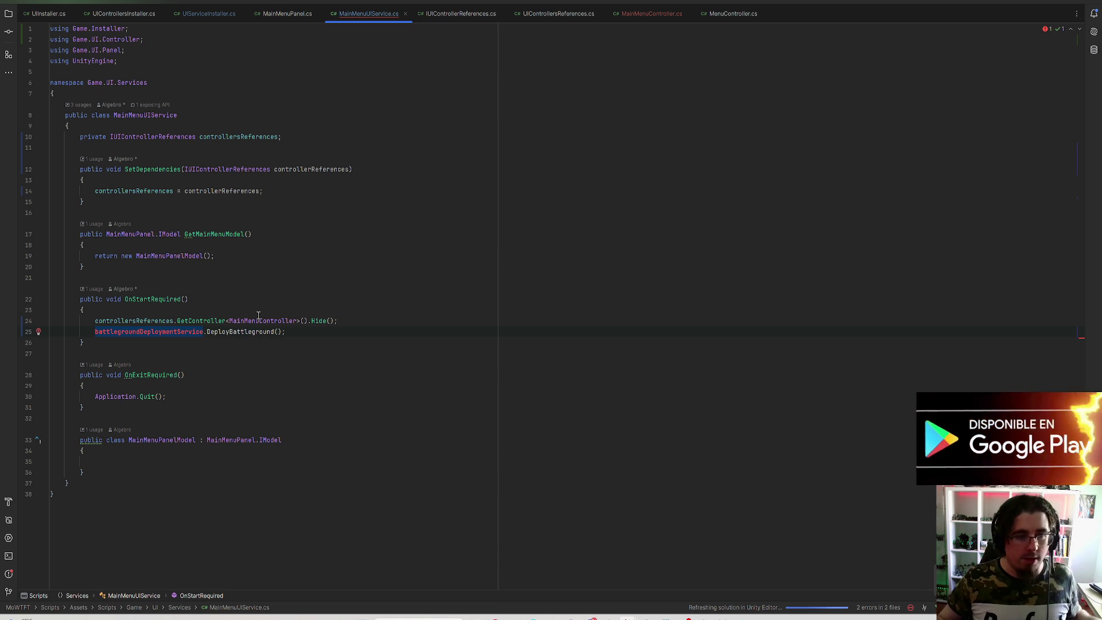
Step: Try adding a UniTask line below line 25, discard it, and switch back to Unity
{"action": "left_click", "coordinate": [401, 327]}
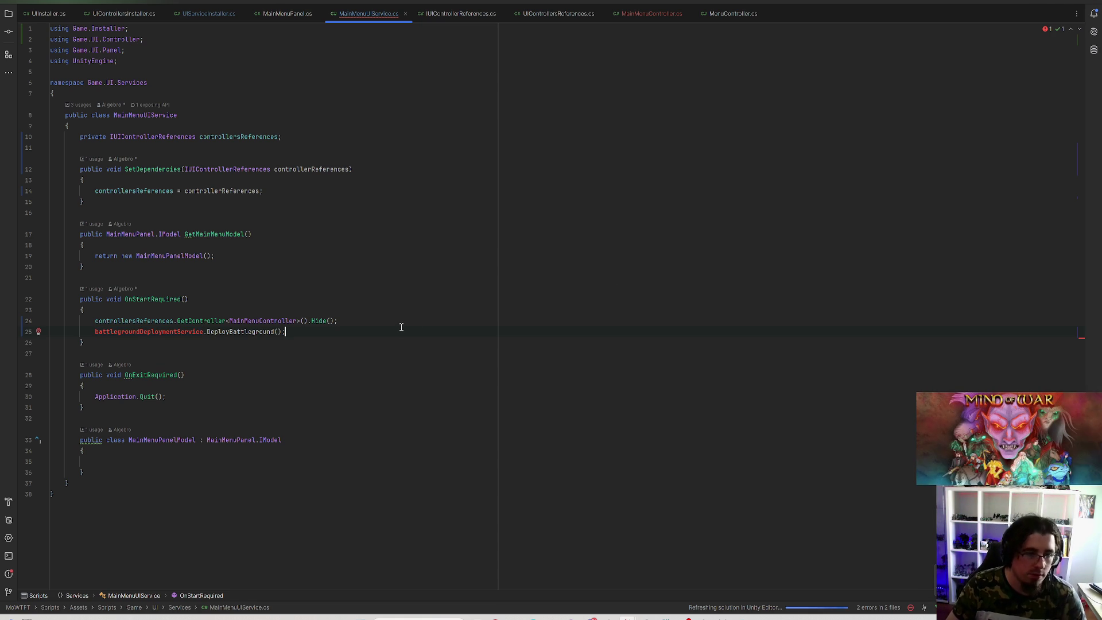
{"action": "key", "text": "Return"}
{"action": "type", "text": "UniTask"}
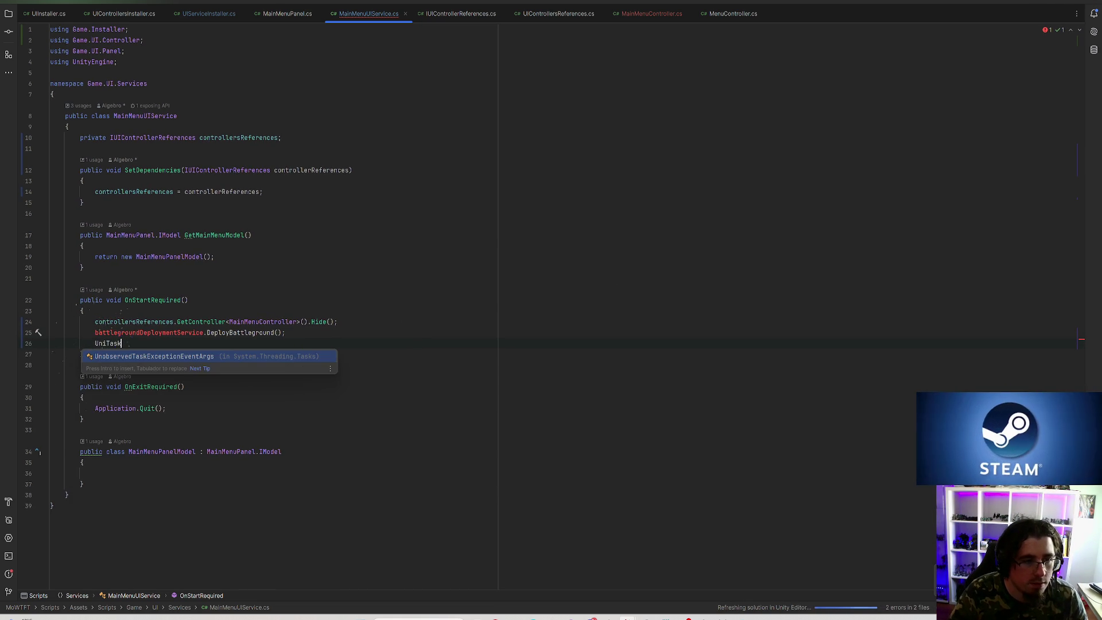
{"action": "key", "text": "BackSpace"}
{"action": "type", "text": "k"}
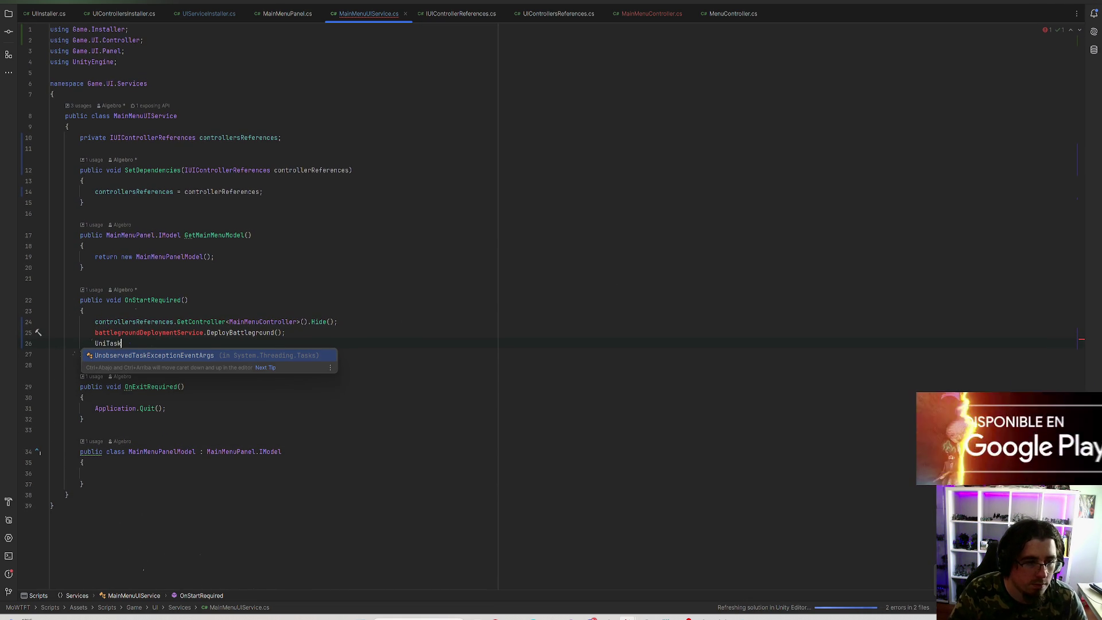
{"action": "key", "text": "Escape"}
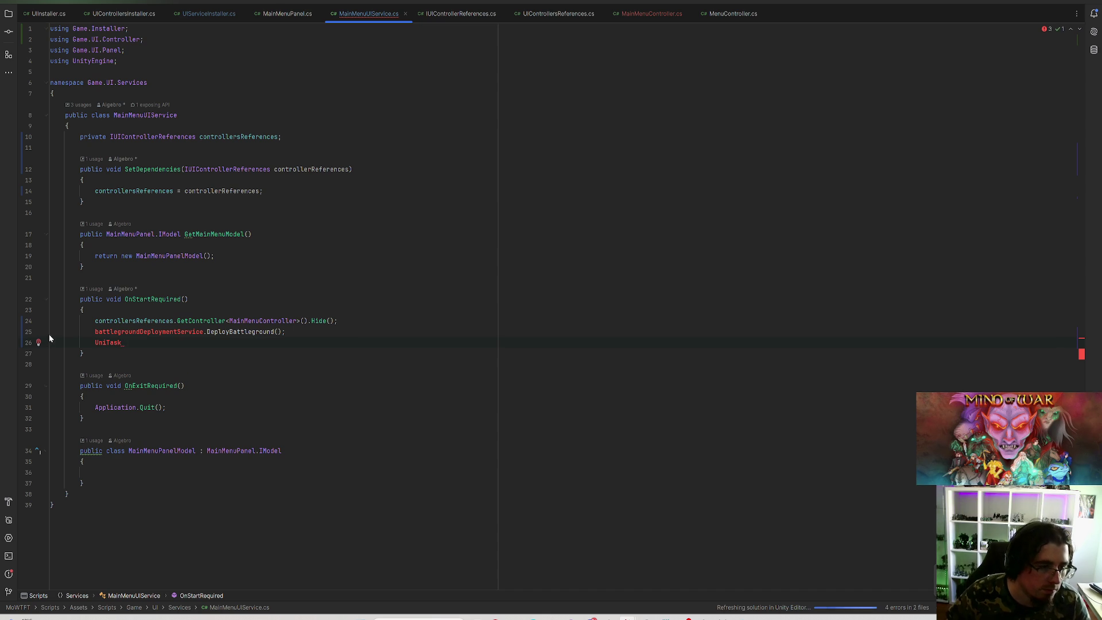
{"action": "left_click", "coordinate": [39, 342]}
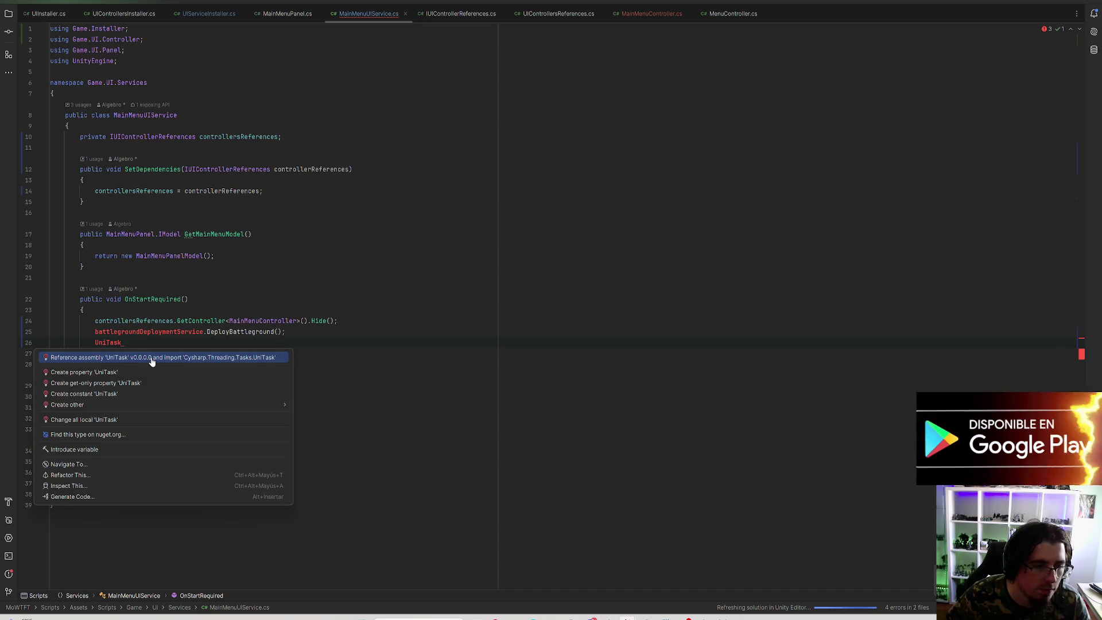
{"action": "key", "text": "Escape"}
{"action": "key", "text": "ctrl+BackSpace"}
{"action": "key", "text": "ctrl+BackSpace"}
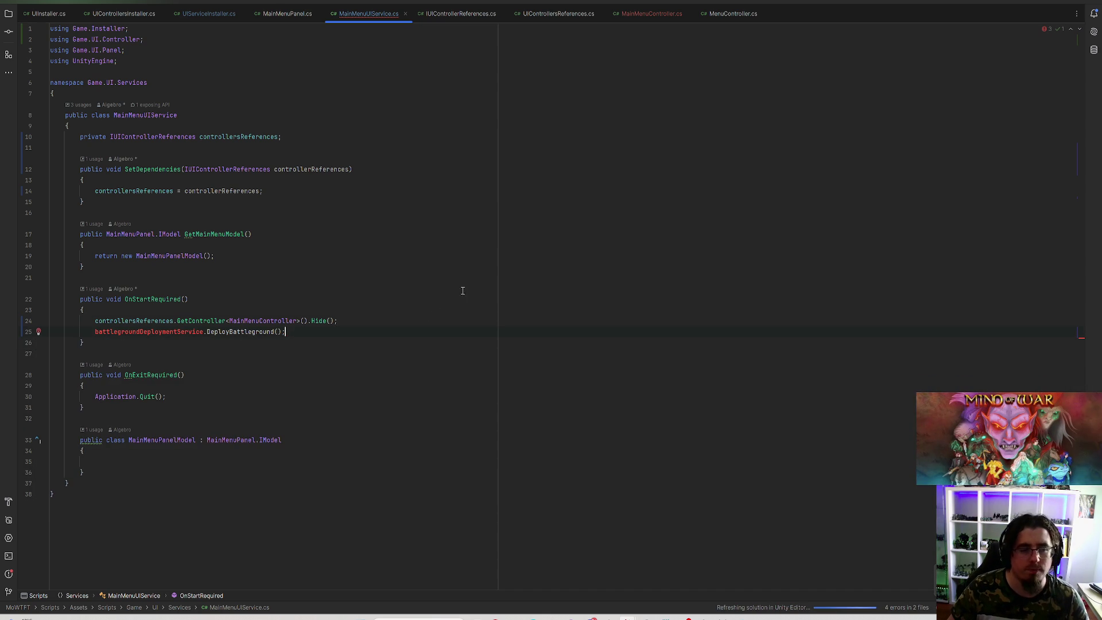
{"action": "key", "text": "alt+Tab"}
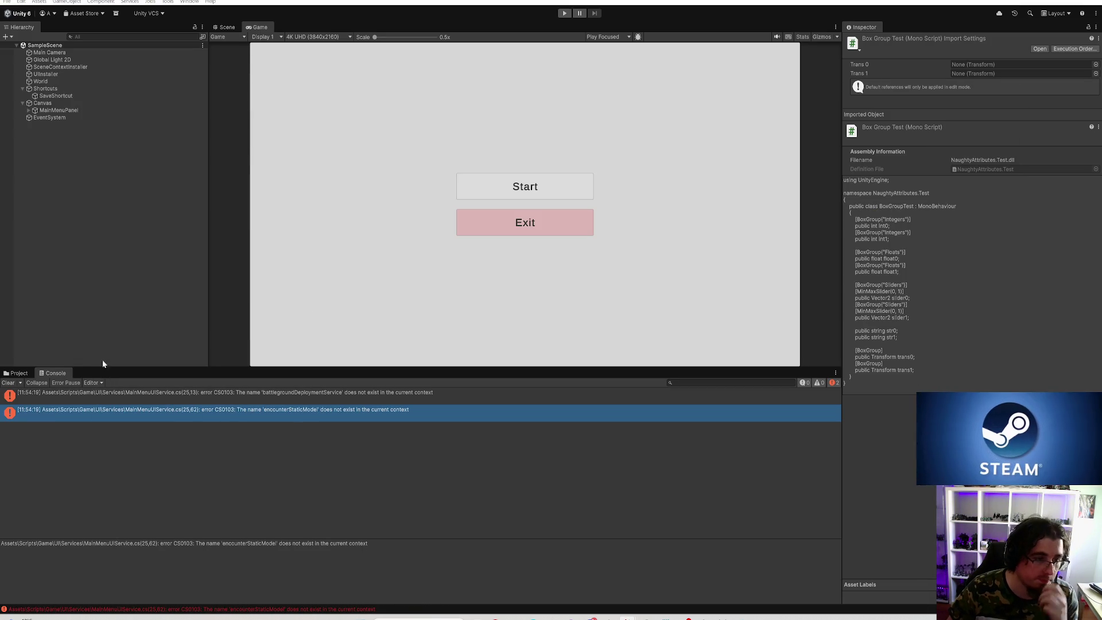
Step: Select the Scripts assembly definition in the Project window to show its settings
{"action": "left_click", "coordinate": [16, 374]}
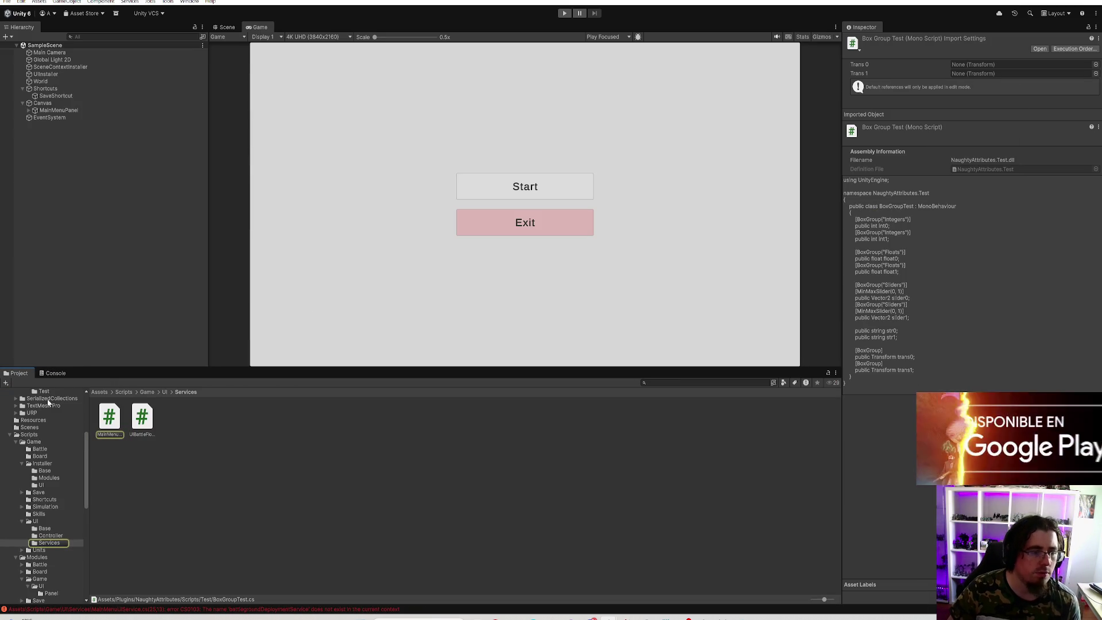
{"action": "left_click", "coordinate": [34, 521]}
{"action": "left_click", "coordinate": [25, 435]}
{"action": "scroll", "coordinate": [29, 439], "scroll_direction": "up", "scroll_amount": 3}
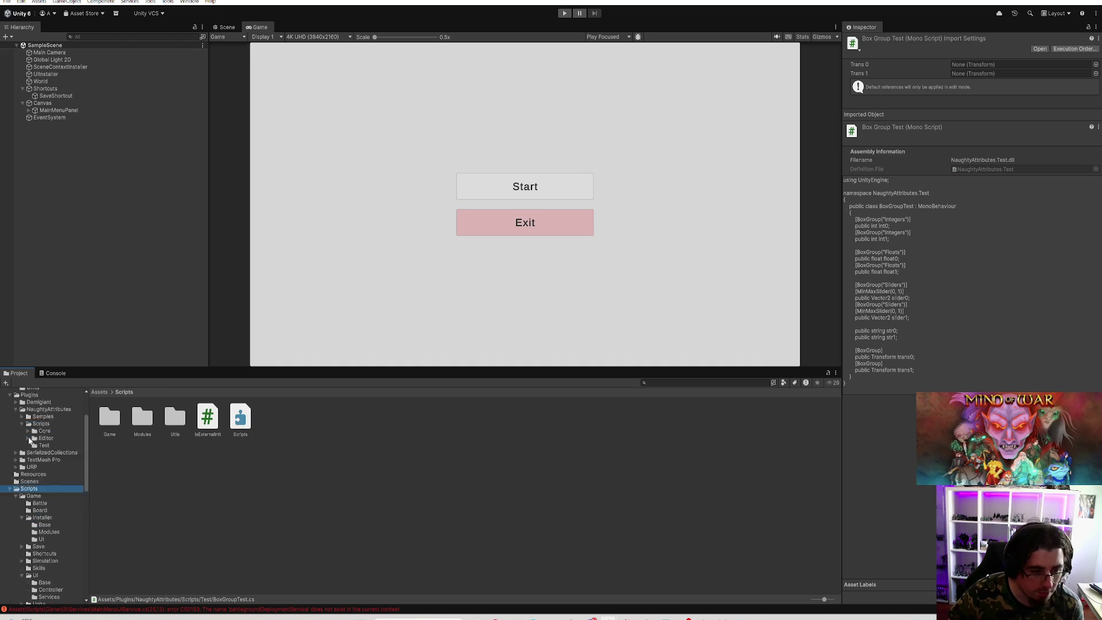
{"action": "left_click", "coordinate": [239, 435]}
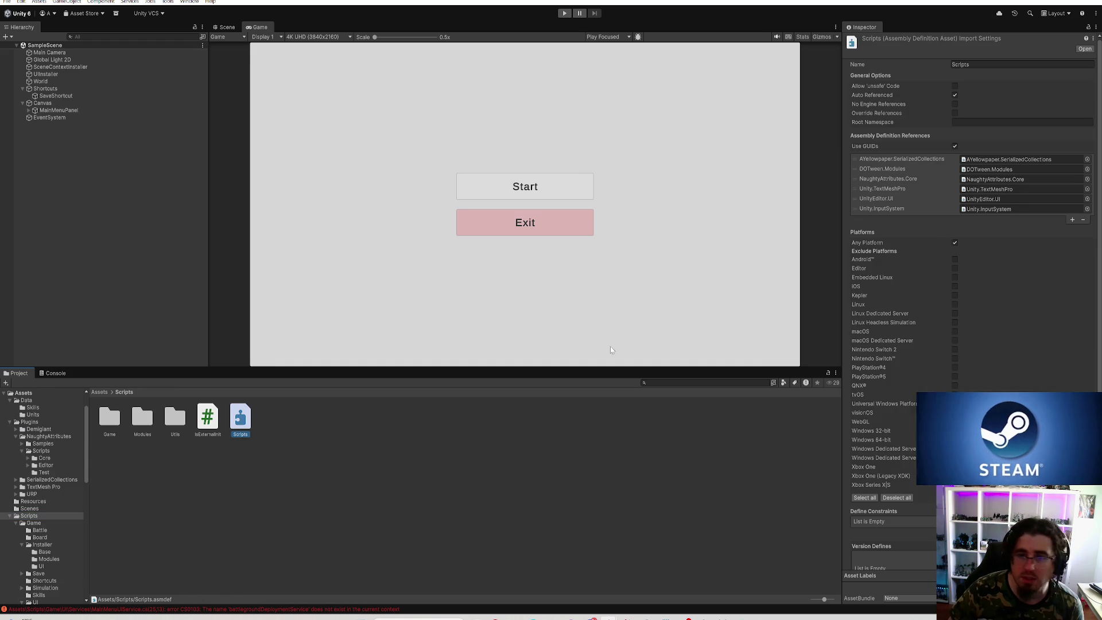
Step: Add a new assembly reference and assign the main UniTask assembly to it
{"action": "left_click", "coordinate": [1072, 220]}
{"action": "left_click", "coordinate": [1086, 219]}
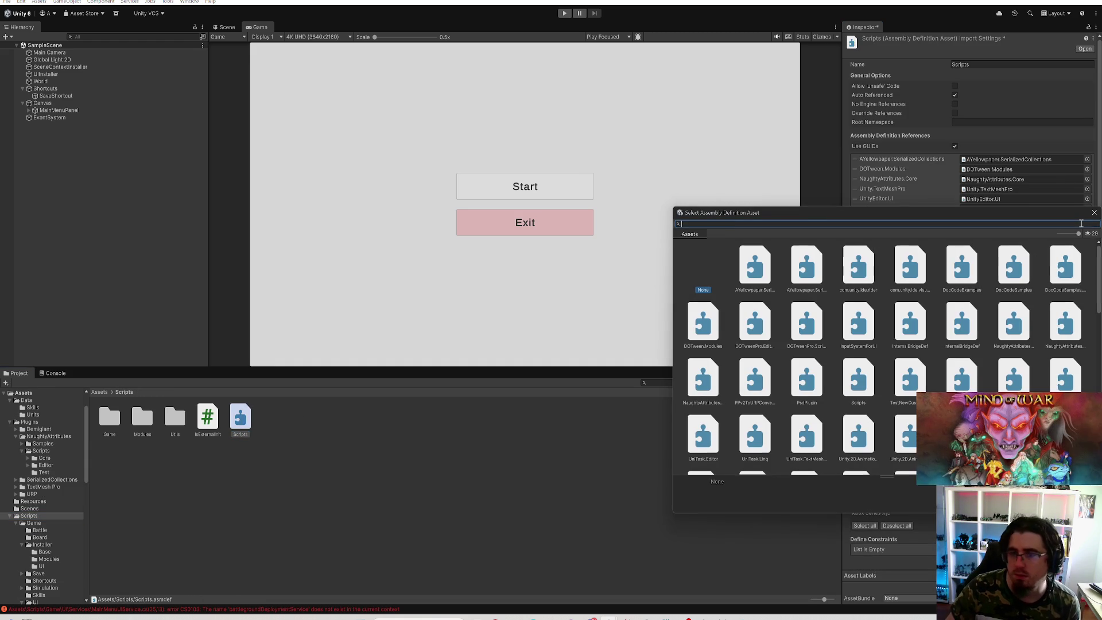
{"action": "type", "text": "unitask"}
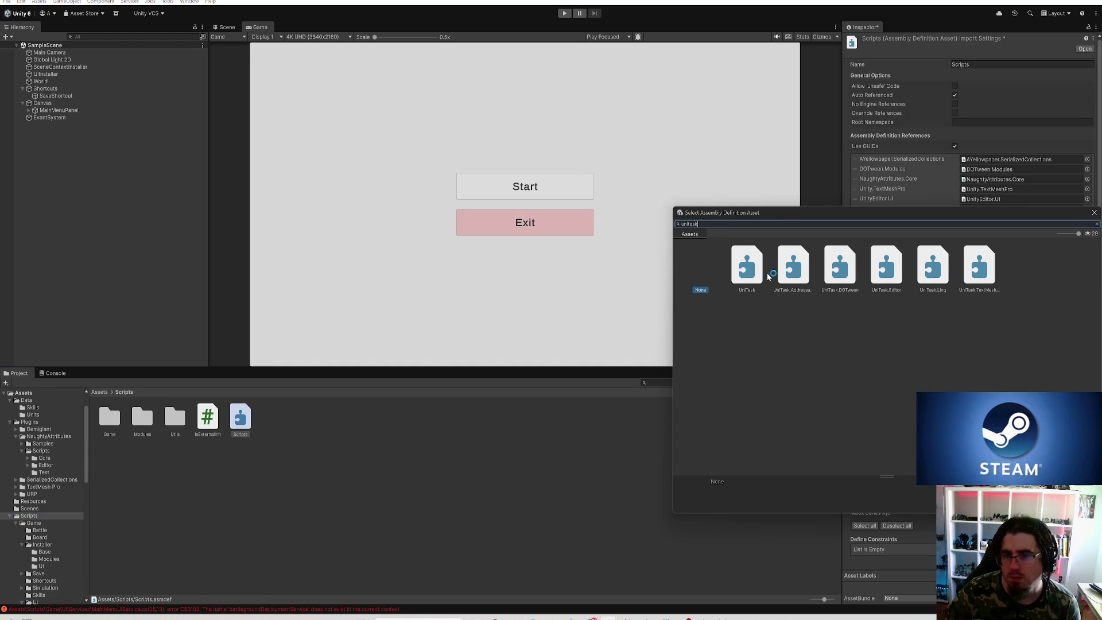
{"action": "left_click", "coordinate": [760, 277]}
{"action": "key", "text": "Right"}
{"action": "key", "text": "Right"}
{"action": "key", "text": "Right"}
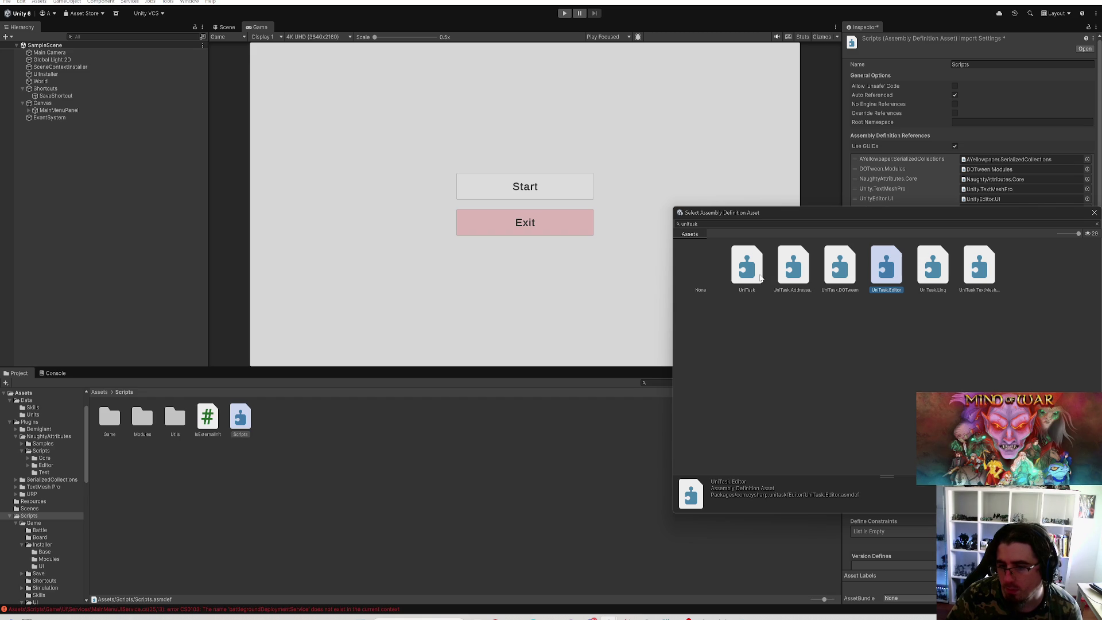
{"action": "key", "text": "Left"}
{"action": "key", "text": "Right"}
{"action": "key", "text": "Right"}
{"action": "key", "text": "Right"}
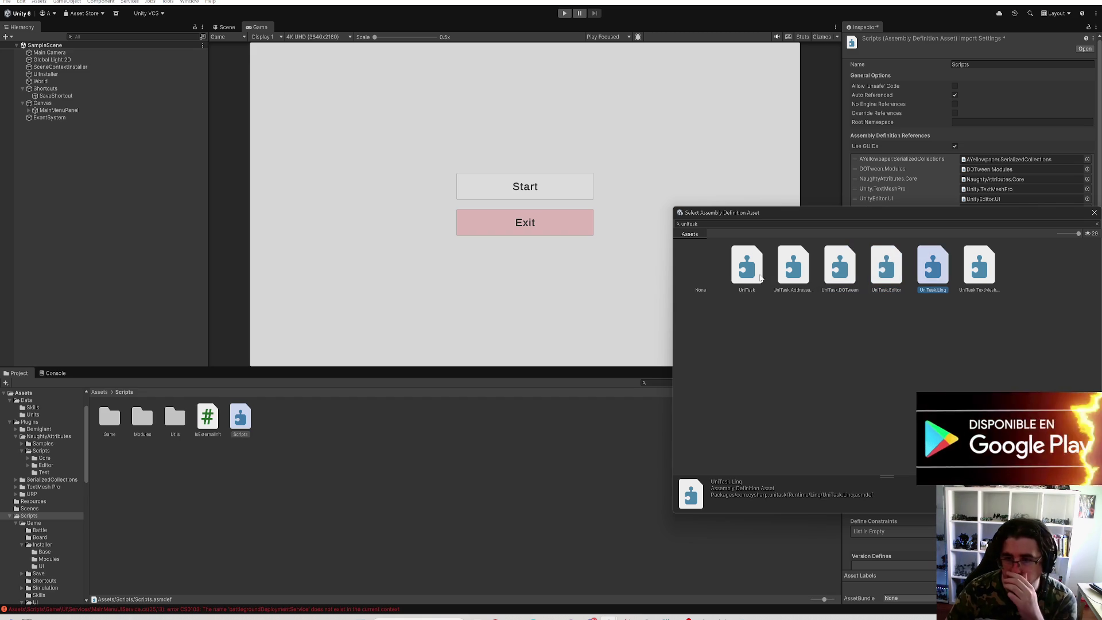
{"action": "key", "text": "Left"}
{"action": "key", "text": "Right"}
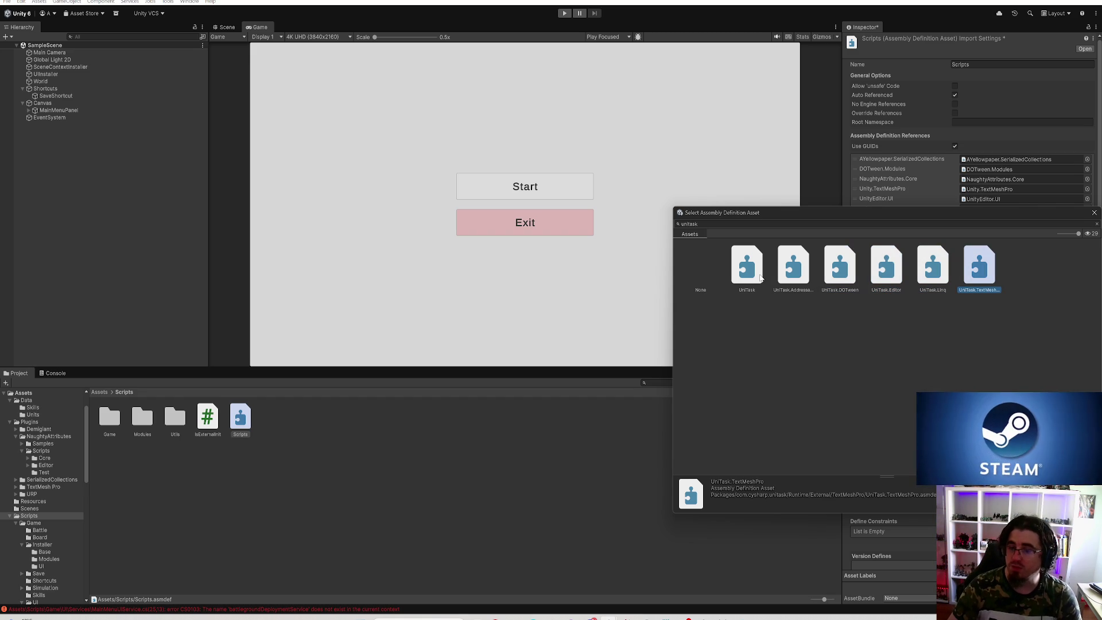
{"action": "key", "text": "Left"}
{"action": "key", "text": "Left"}
{"action": "key", "text": "Left"}
{"action": "double_click", "coordinate": [760, 278]}
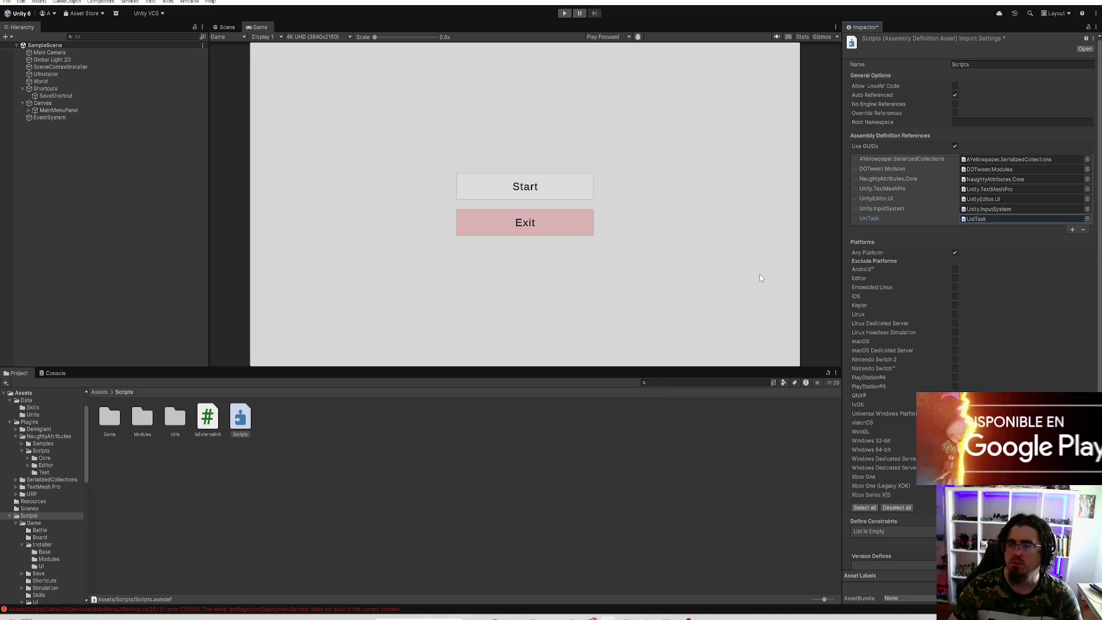
Step: Add three extra reference slots, select the UniTask asset, and save the Scripts assembly changes
{"action": "left_click", "coordinate": [1072, 230]}
{"action": "left_click", "coordinate": [1072, 240]}
{"action": "left_click", "coordinate": [1070, 250]}
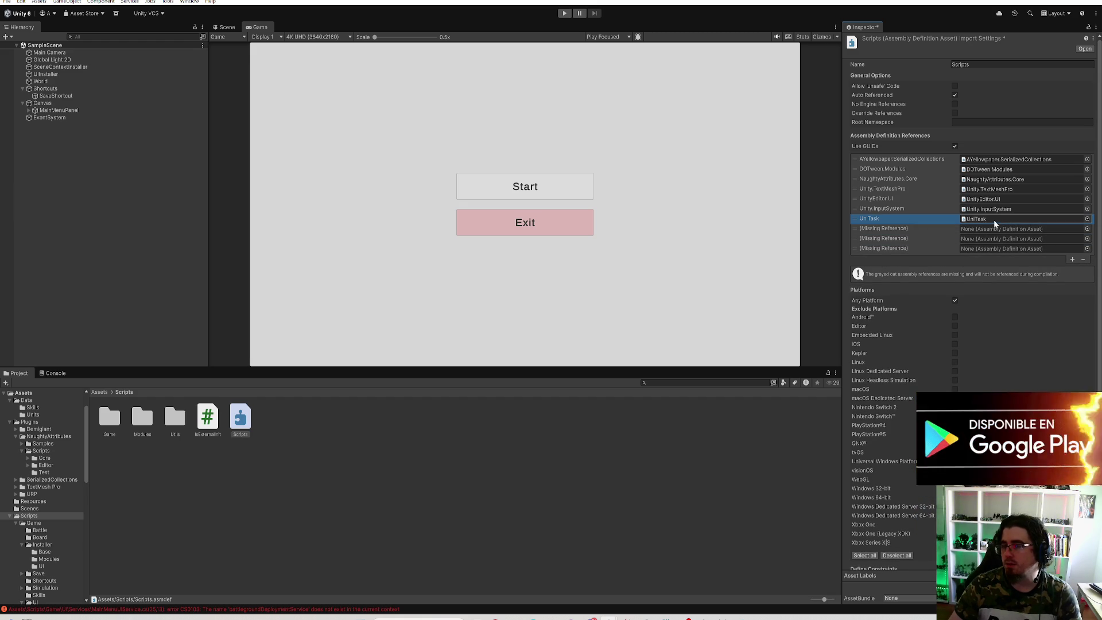
{"action": "left_click", "coordinate": [981, 219]}
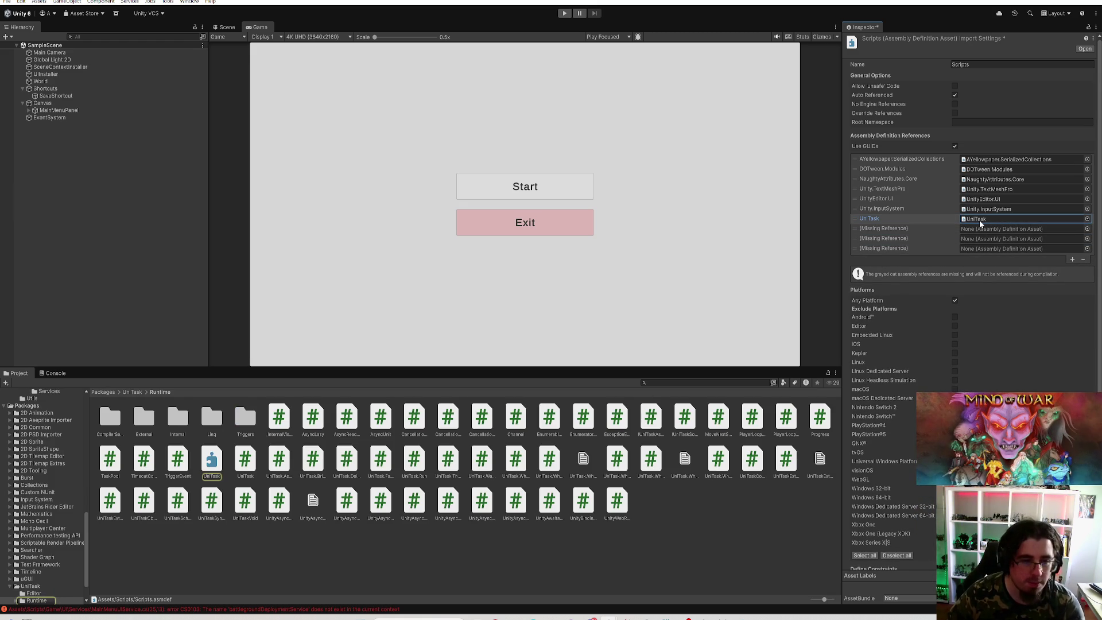
{"action": "left_click", "coordinate": [221, 459]}
{"action": "key", "text": "Return"}
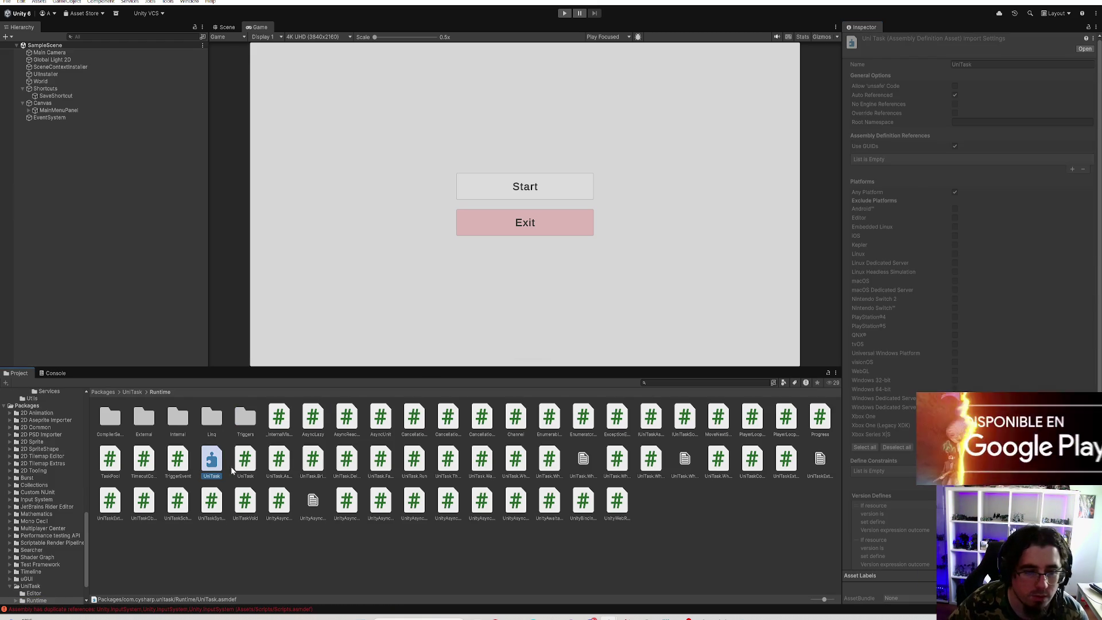
Step: Scroll through the UniTask assembly definition's settings in the Inspector
{"action": "scroll", "coordinate": [913, 180], "scroll_direction": "down", "scroll_amount": 5}
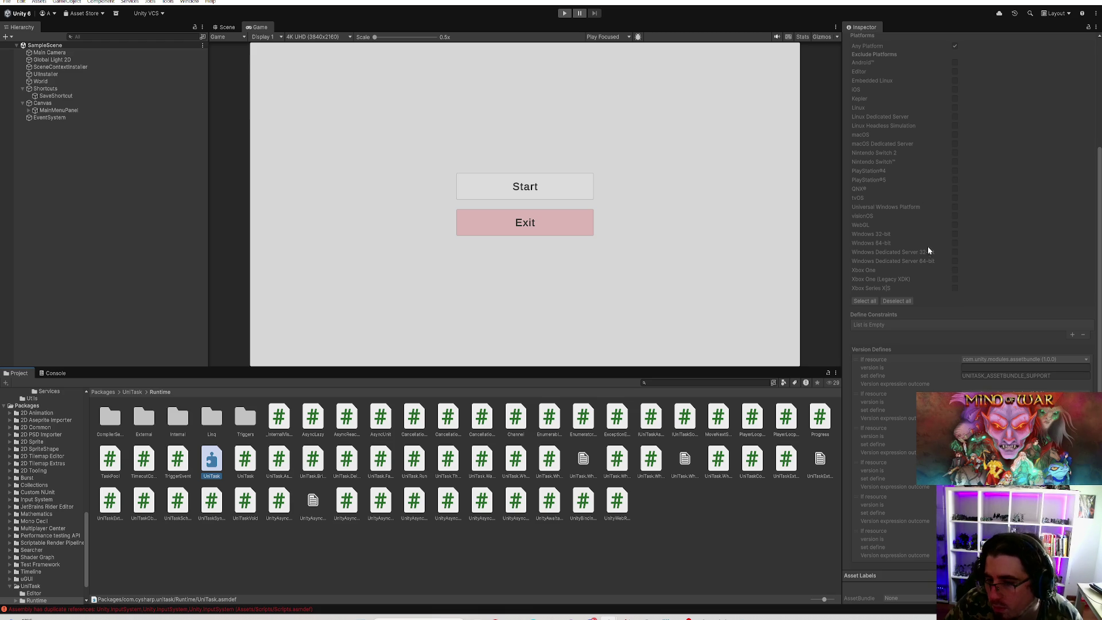
{"action": "scroll", "coordinate": [931, 249], "scroll_direction": "down", "scroll_amount": 1}
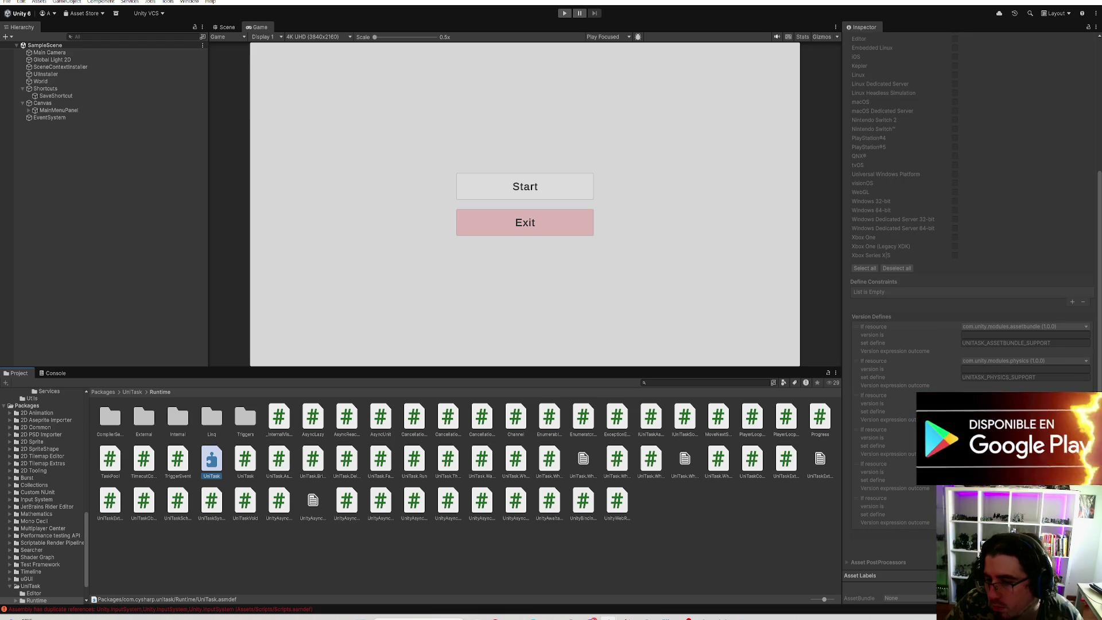
{"action": "scroll", "coordinate": [969, 229], "scroll_direction": "up", "scroll_amount": 6}
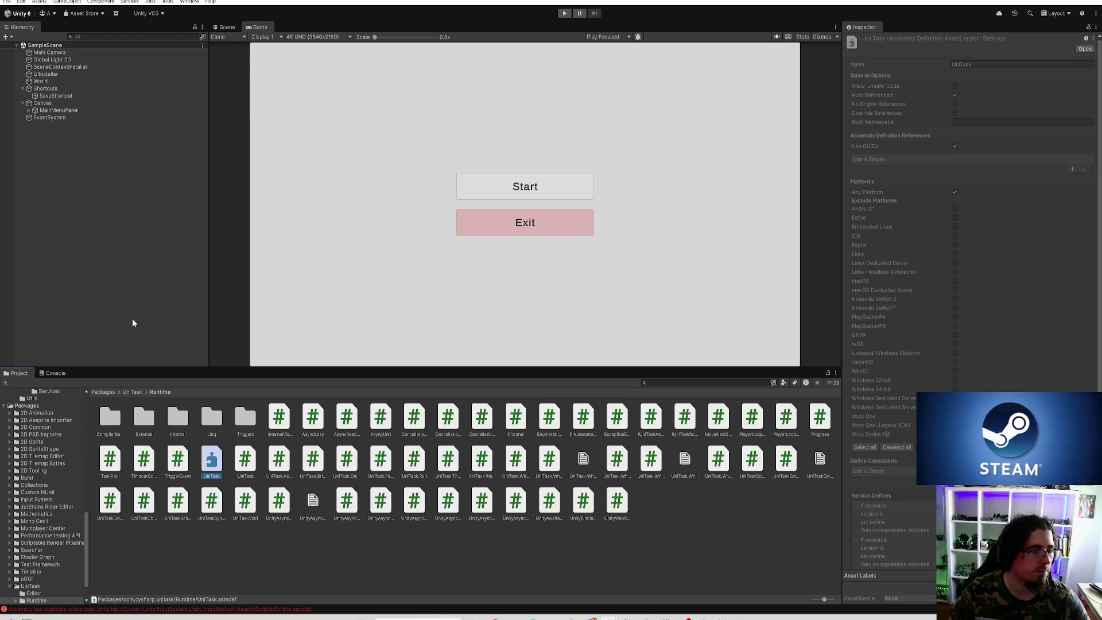
{"action": "scroll", "coordinate": [48, 496], "scroll_direction": "up", "scroll_amount": 8}
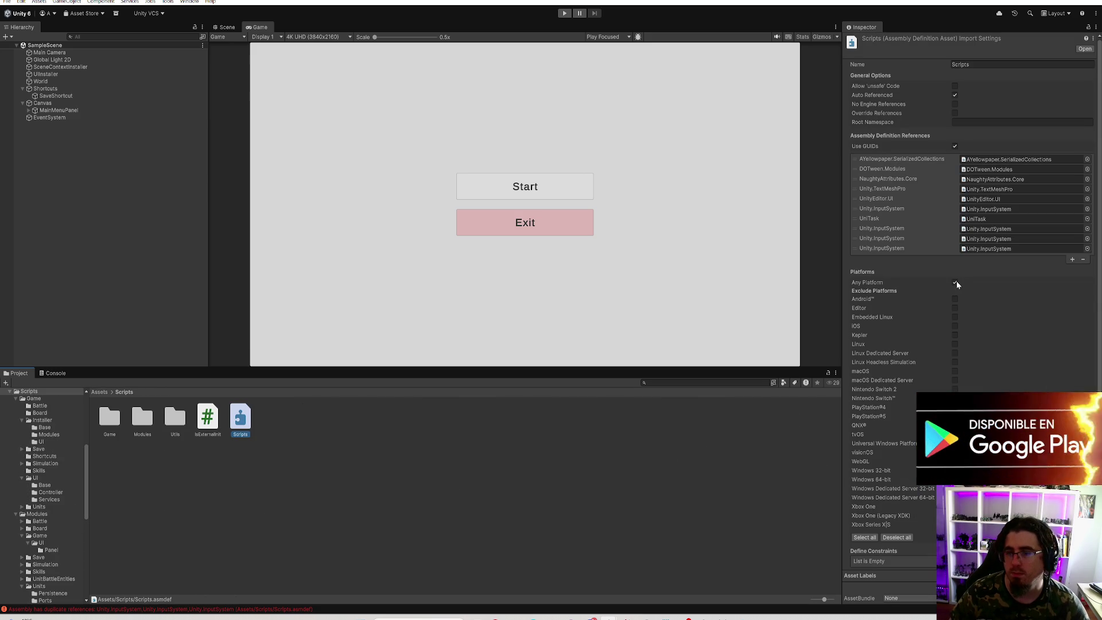
Step: Replace two duplicate Unity.InputSystem slots with UniTask.Addressables and UniTask.DOTween
{"action": "left_click", "coordinate": [1010, 219]}
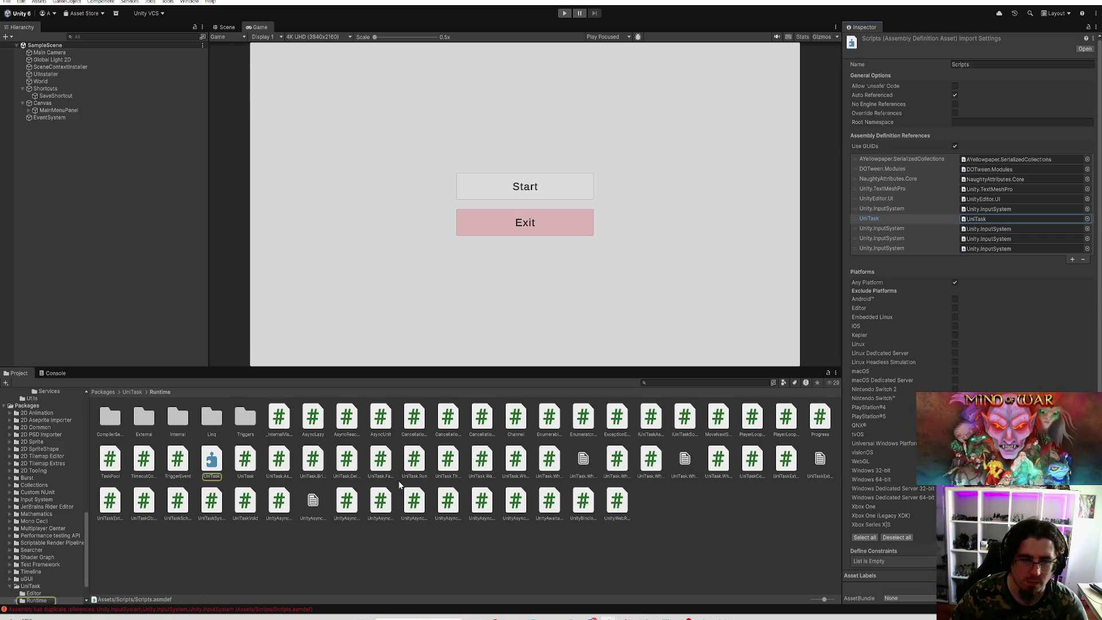
{"action": "left_click", "coordinate": [1086, 229]}
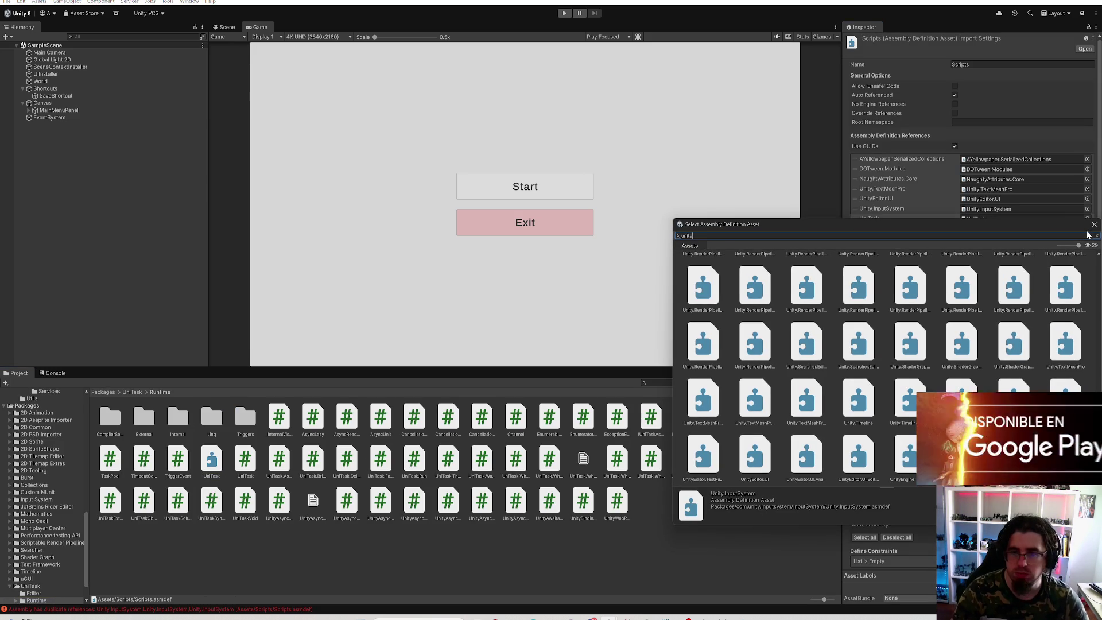
{"action": "type", "text": "sk"}
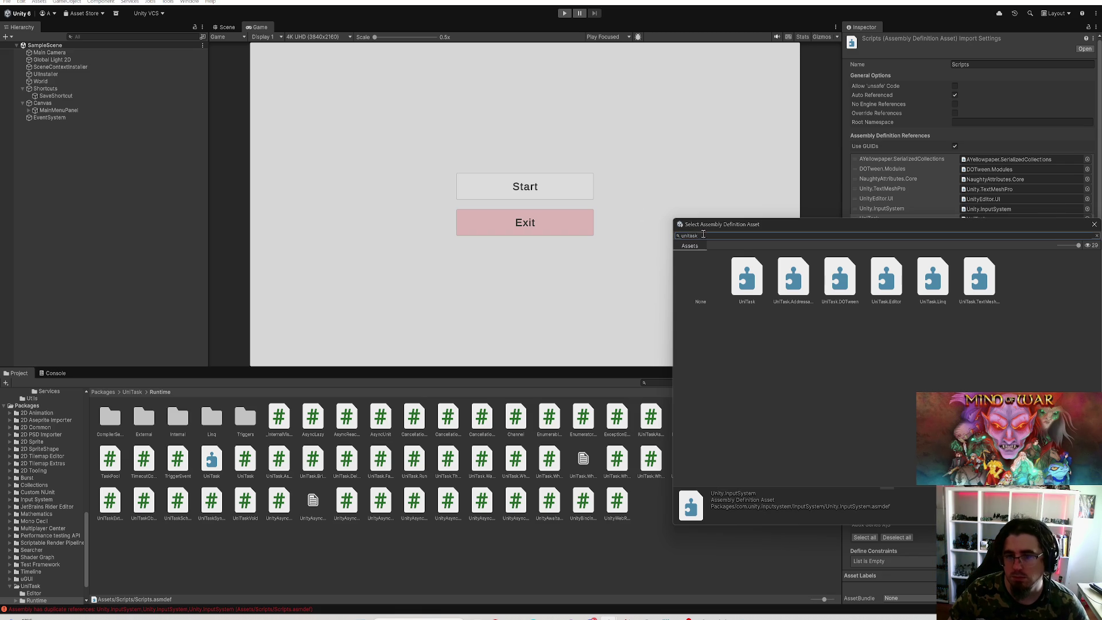
{"action": "left_click", "coordinate": [748, 269]}
{"action": "left_click", "coordinate": [779, 281]}
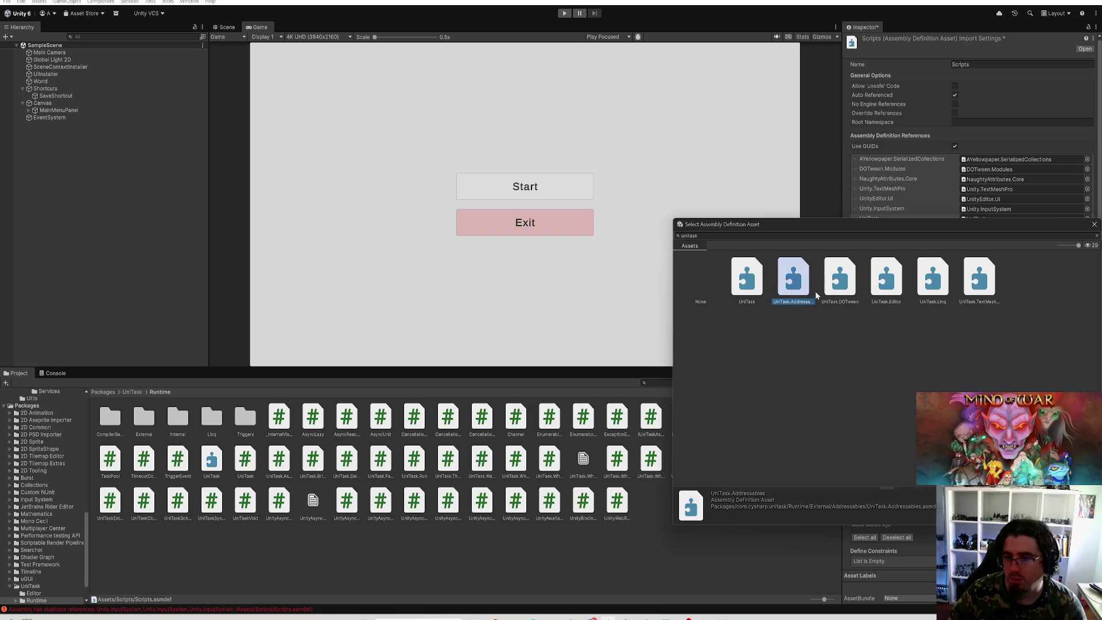
{"action": "double_click", "coordinate": [801, 291]}
{"action": "left_click", "coordinate": [1086, 239]}
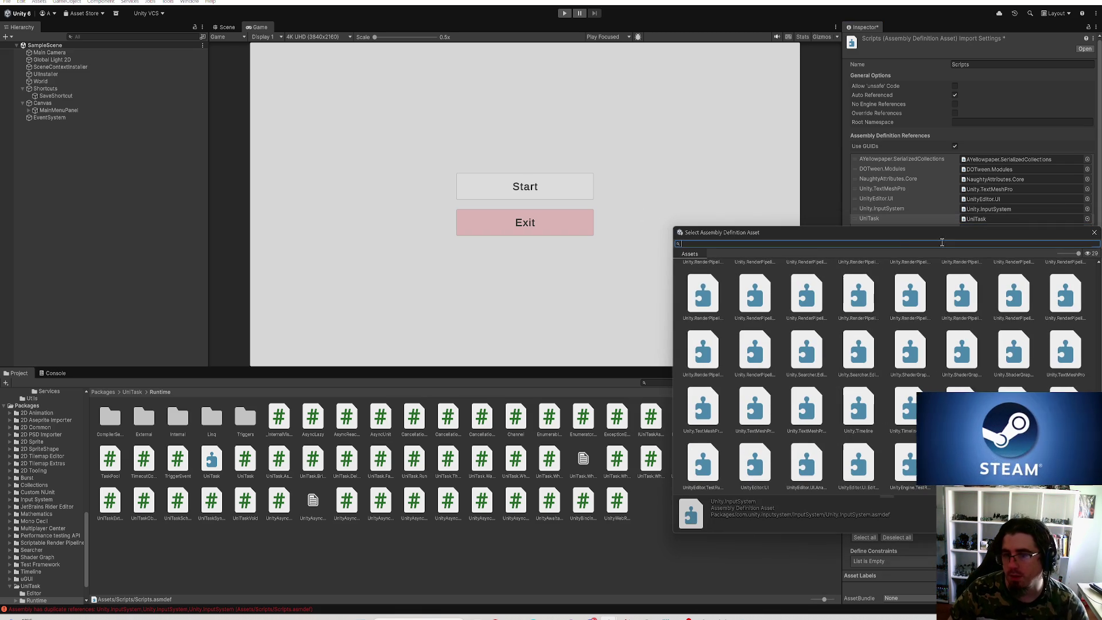
{"action": "type", "text": "unitask"}
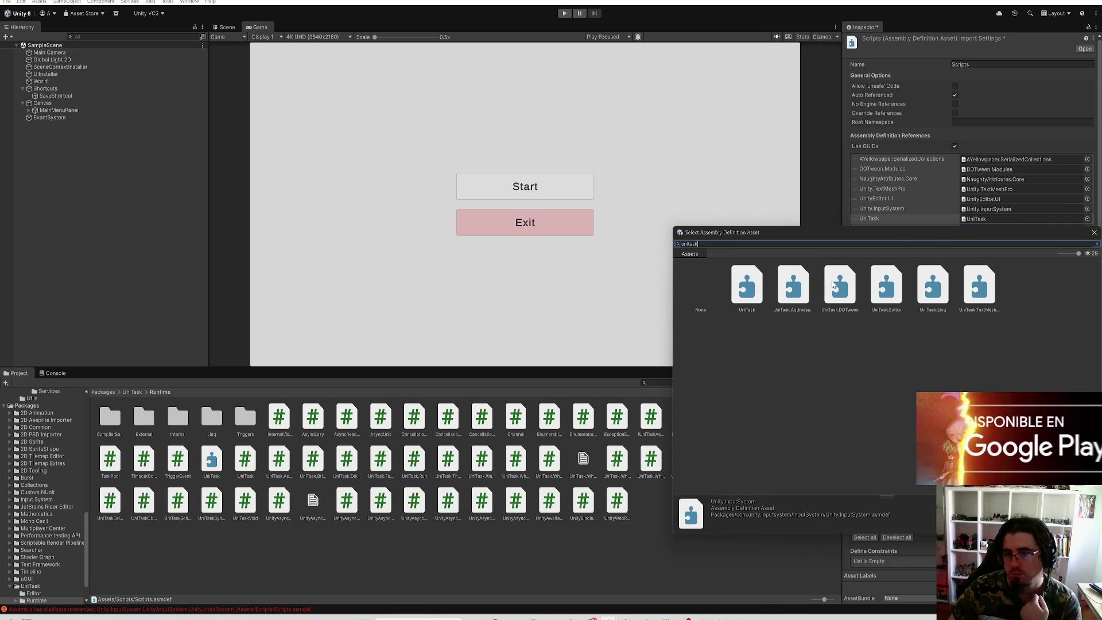
{"action": "double_click", "coordinate": [833, 285]}
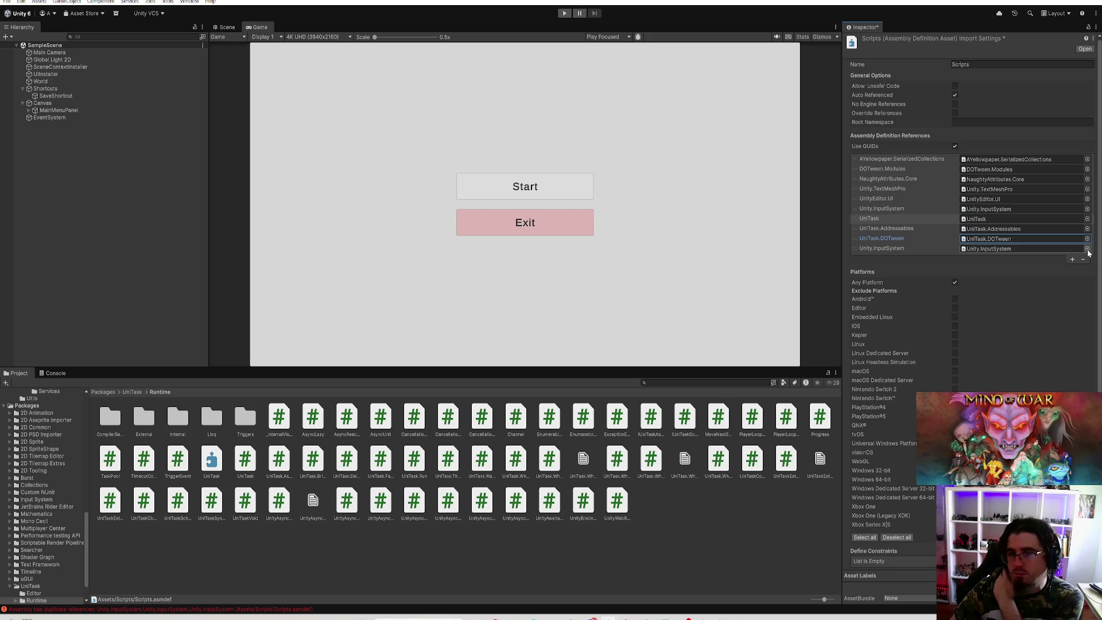
Step: Assign UniTask.Linq to the last duplicate slot and add UniTask.TextMeshPro in a new slot
{"action": "left_click", "coordinate": [1086, 249]}
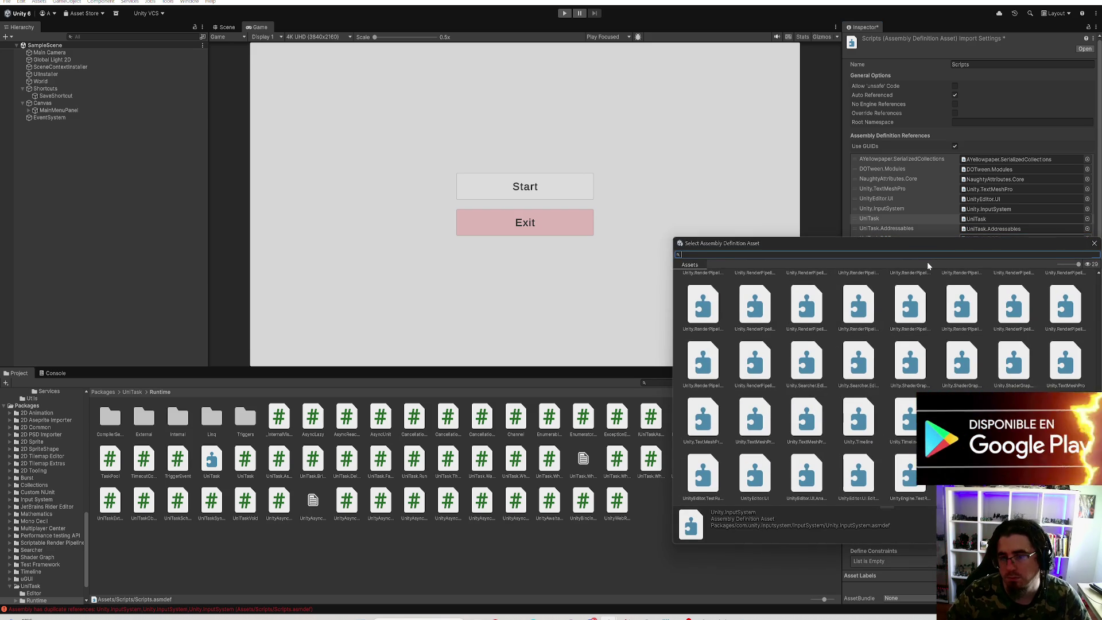
{"action": "type", "text": "unitask"}
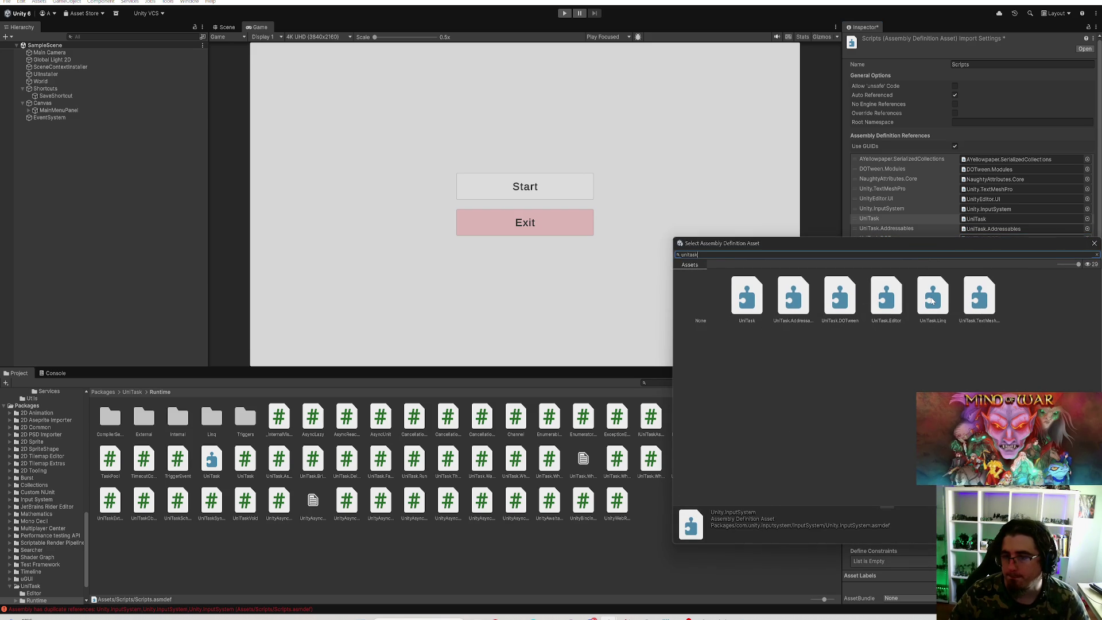
{"action": "double_click", "coordinate": [939, 302]}
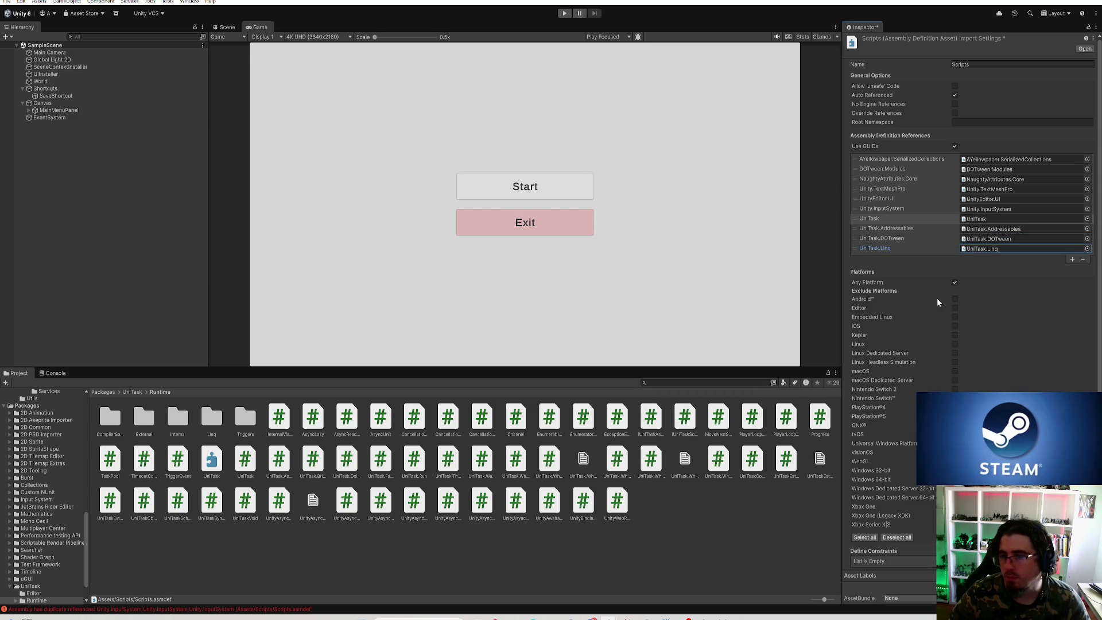
{"action": "left_click", "coordinate": [868, 253]}
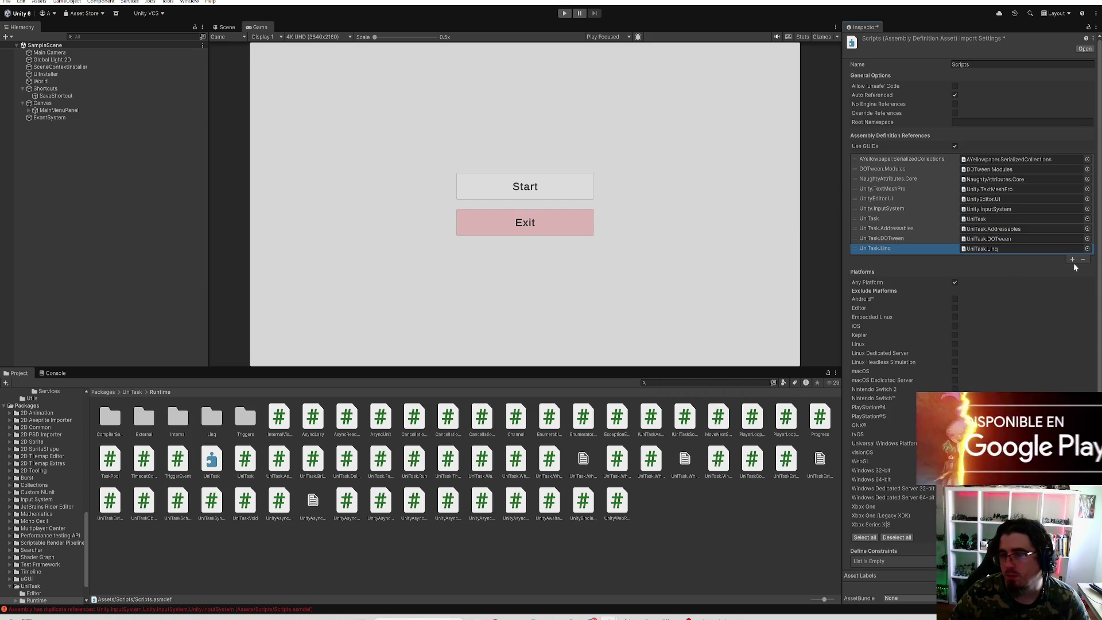
{"action": "left_click", "coordinate": [1072, 258]}
{"action": "left_click", "coordinate": [1087, 260]}
{"action": "type", "text": "unitask"}
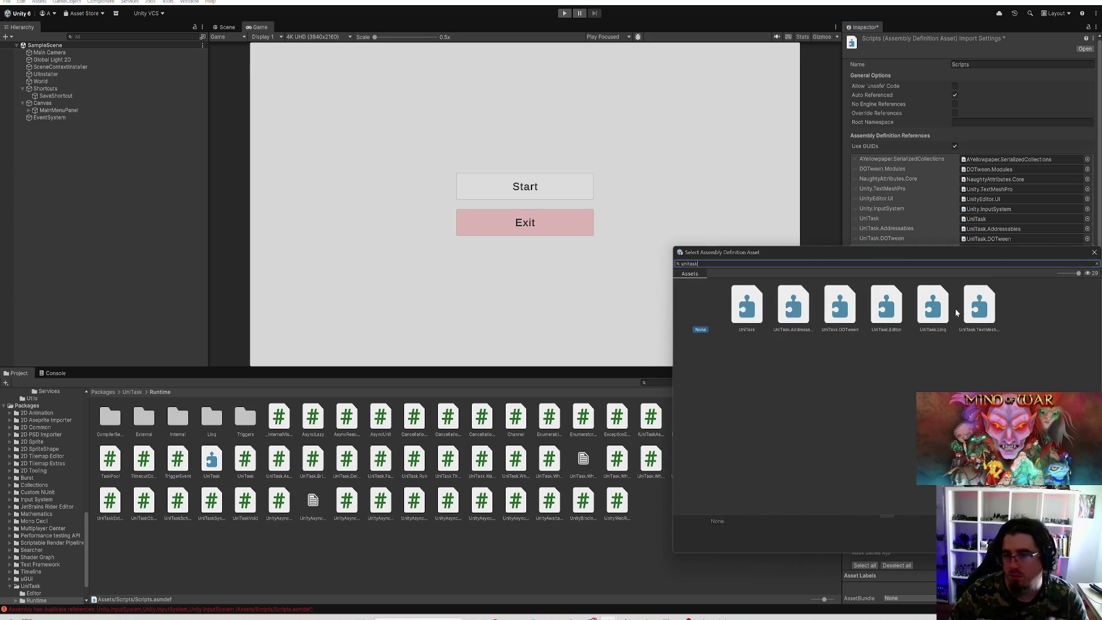
{"action": "double_click", "coordinate": [970, 307]}
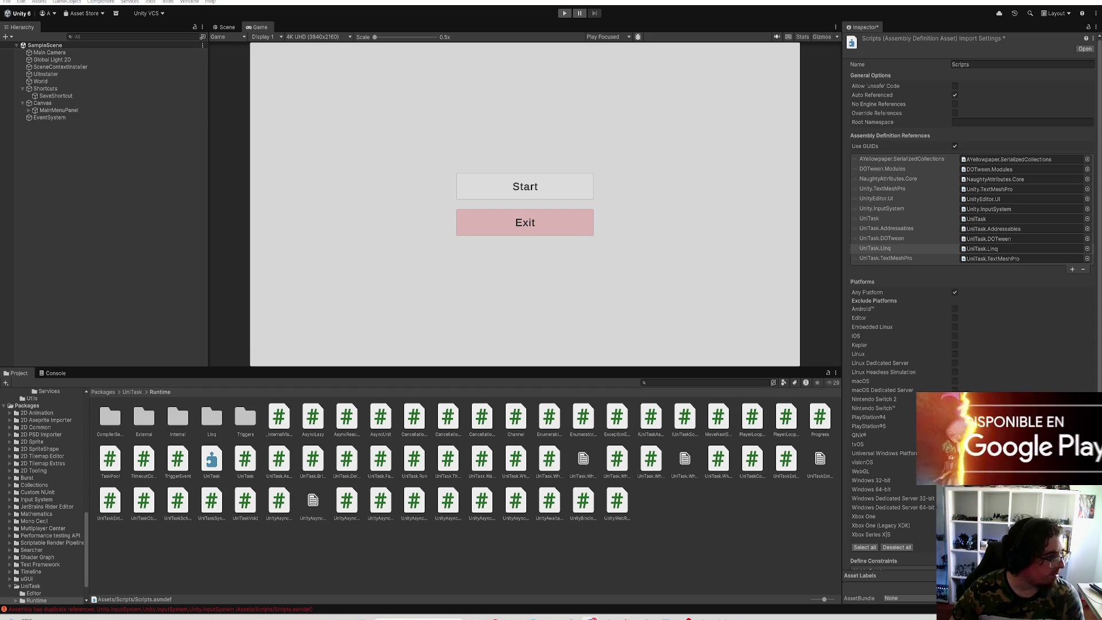
{"action": "left_click", "coordinate": [992, 259]}
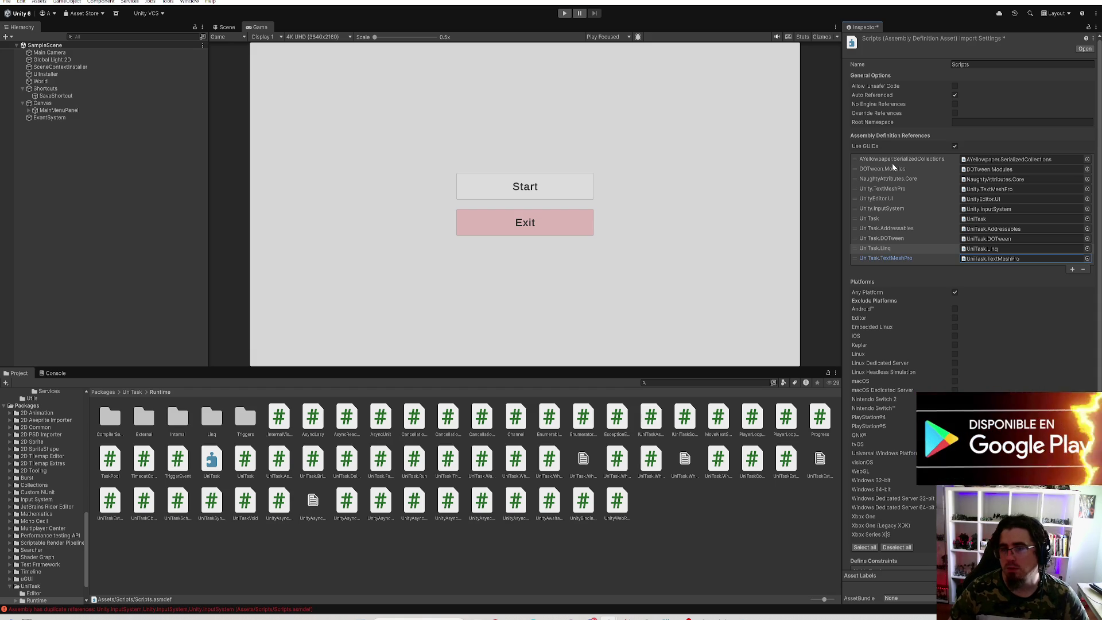
{"action": "left_click", "coordinate": [179, 307]}
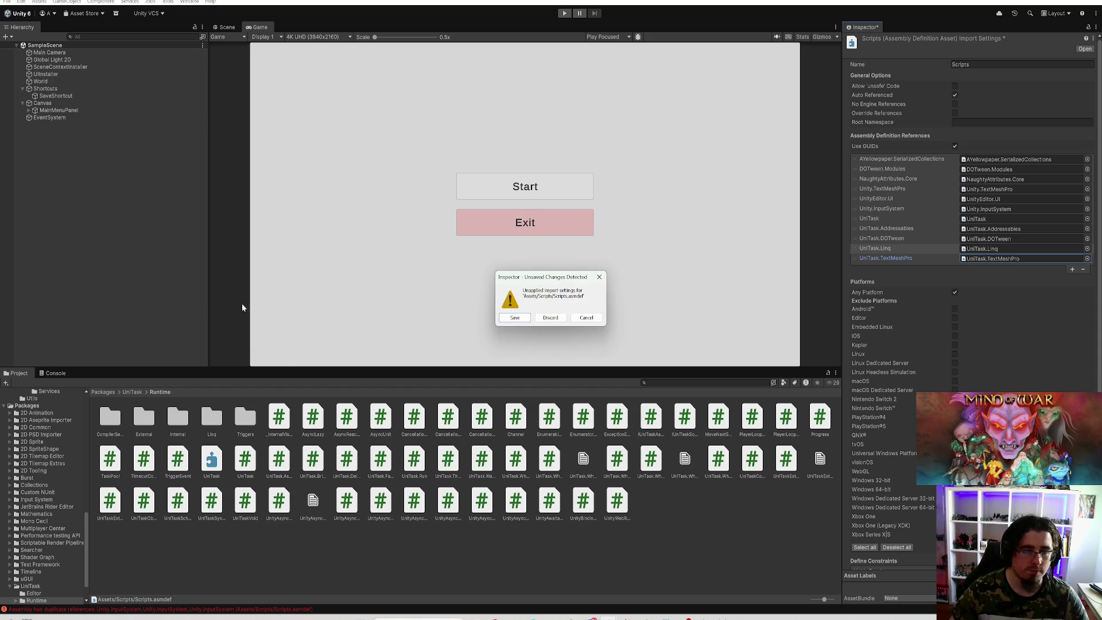
Step: Apply the Scripts.asmdef changes and show the single CS0103 battlegroundDeploymentService error in the Console
{"action": "left_click", "coordinate": [539, 319]}
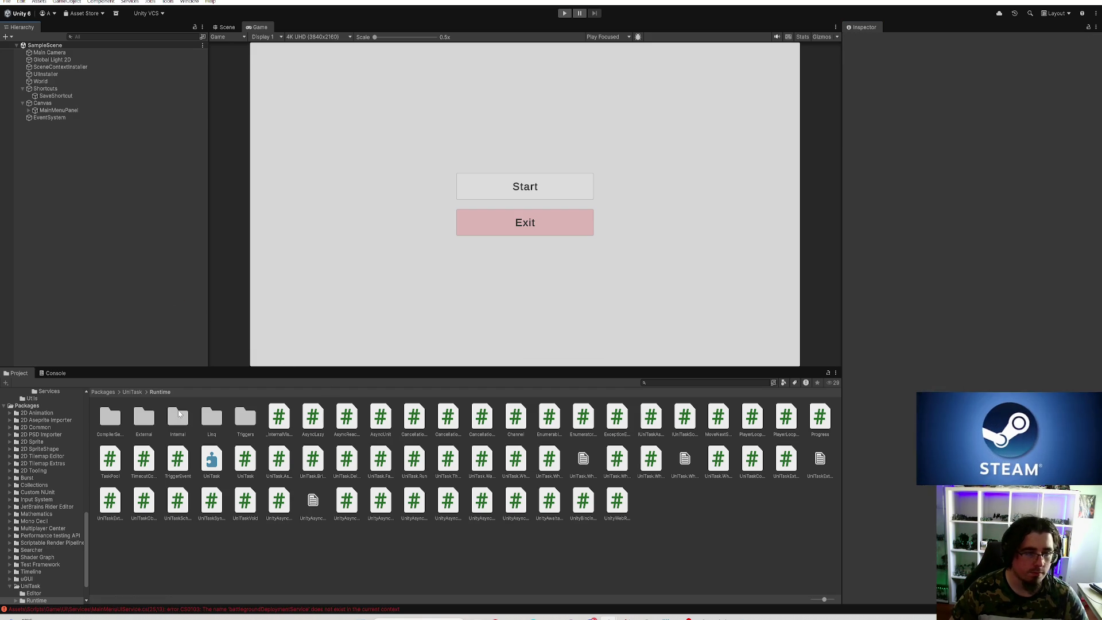
{"action": "left_click", "coordinate": [55, 373]}
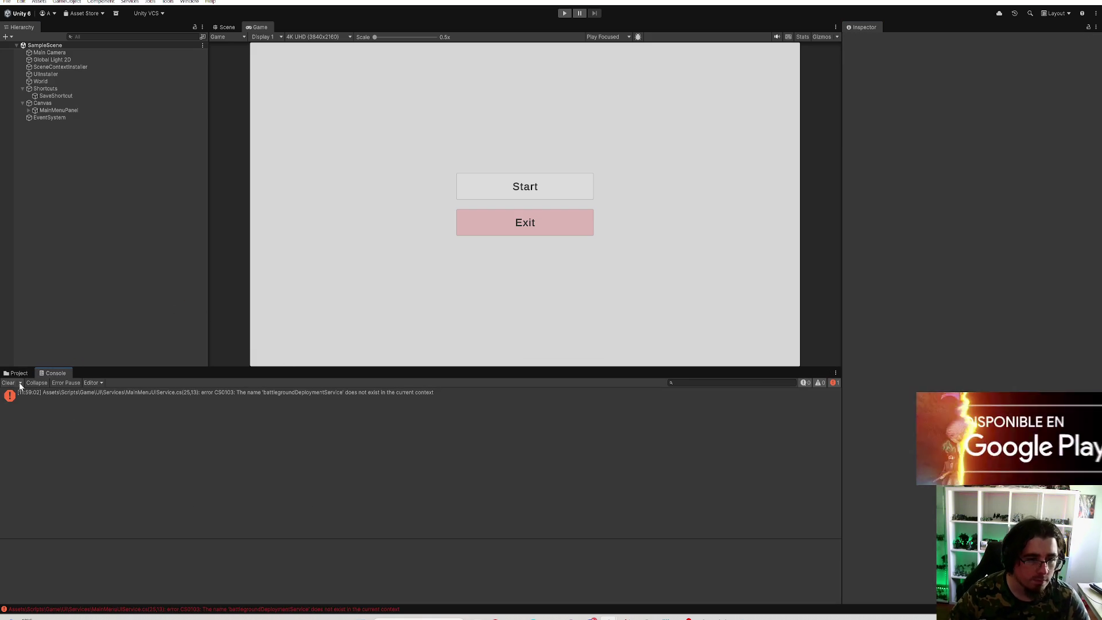